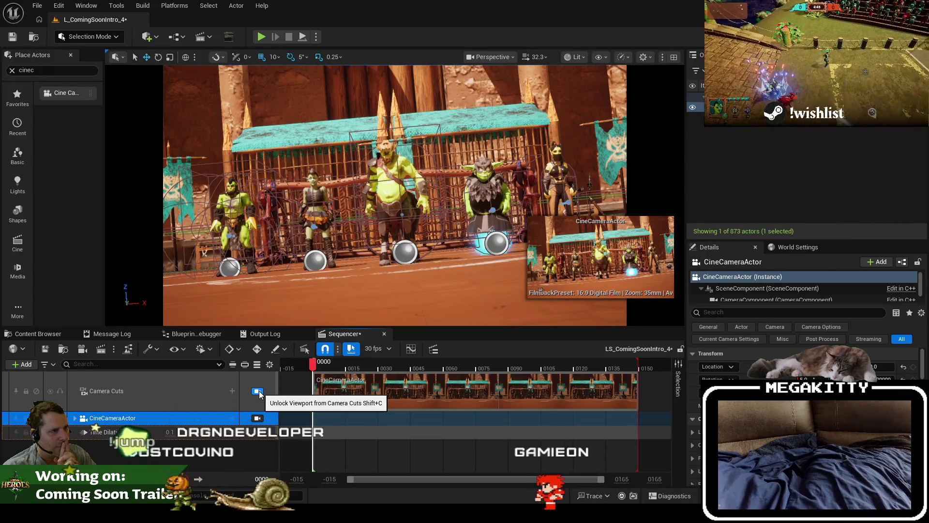
Step: Unlock the viewport from the Camera Cuts camera and return to the free perspective view
{"action": "left_click", "coordinate": [260, 392]}
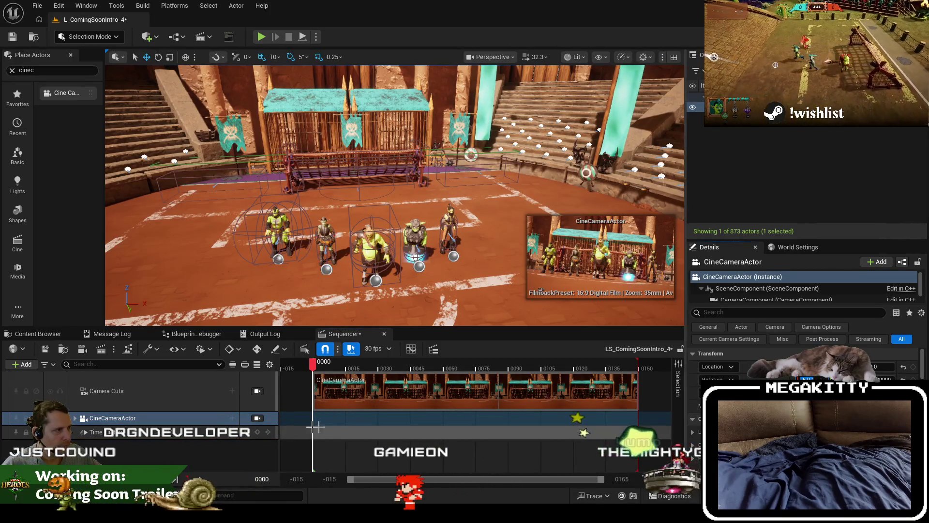
{"action": "left_click", "coordinate": [259, 420]}
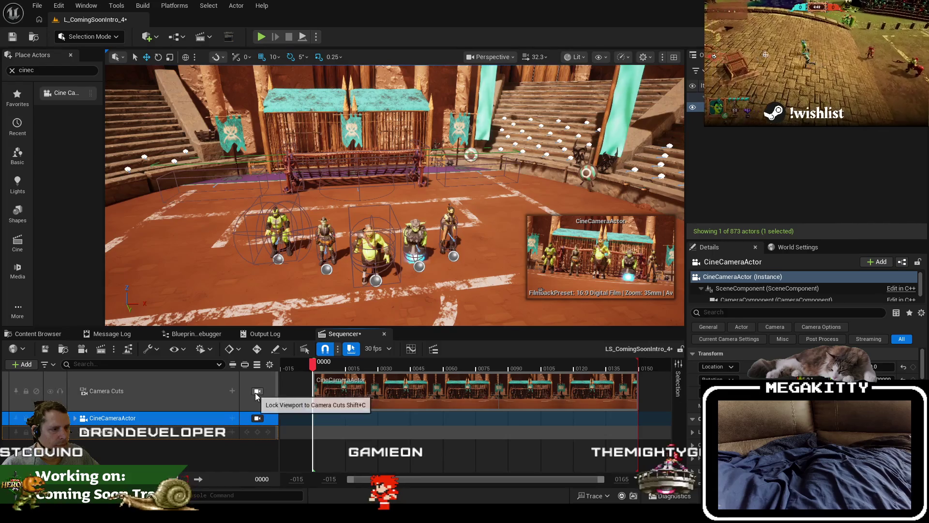
{"action": "left_click", "coordinate": [256, 393]}
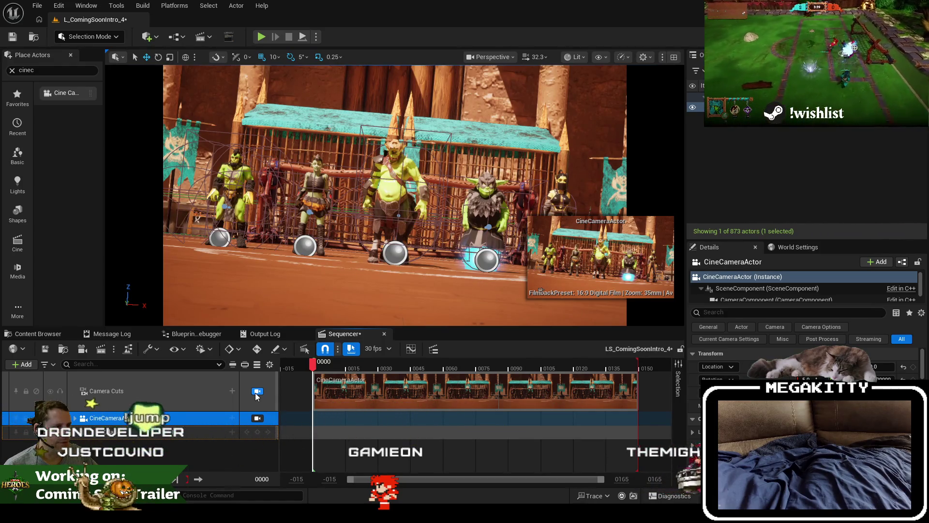
{"action": "left_click", "coordinate": [257, 393]}
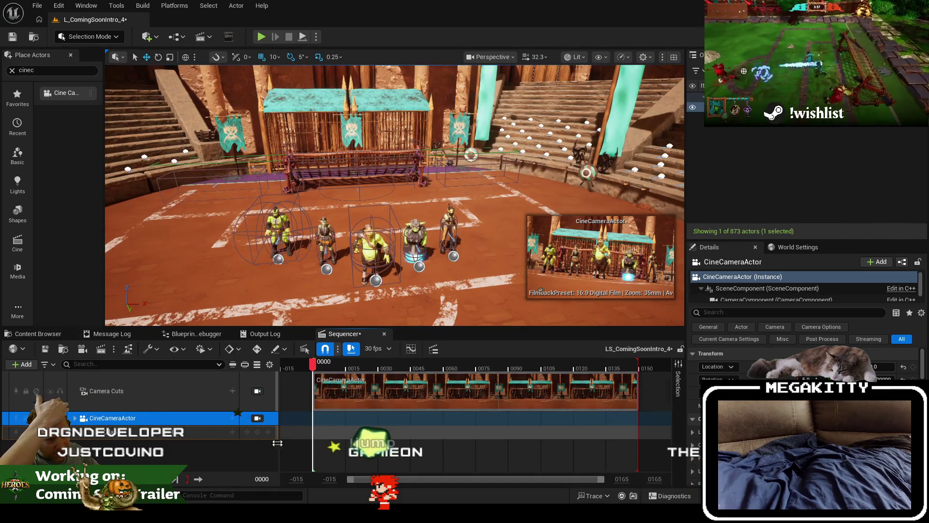
Step: Select BP_Prowler and save level L_ComingSoonIntro_4 with Ctrl+S
{"action": "left_click", "coordinate": [277, 230]}
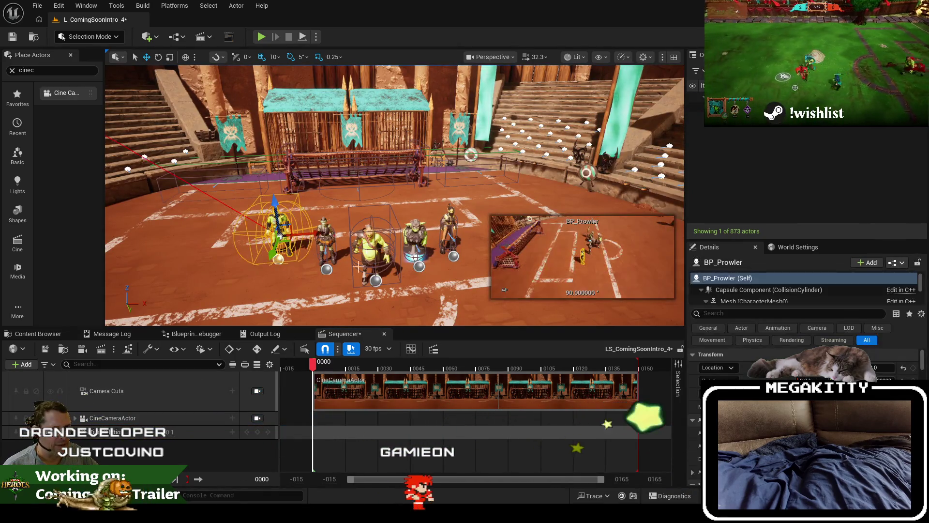
{"action": "key", "text": "ctrl+s"}
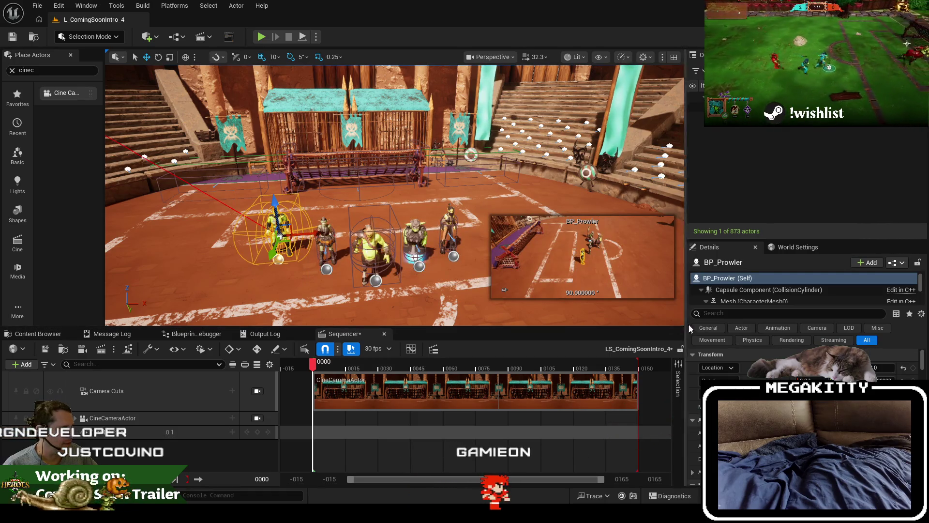
{"action": "left_click", "coordinate": [37, 5]}
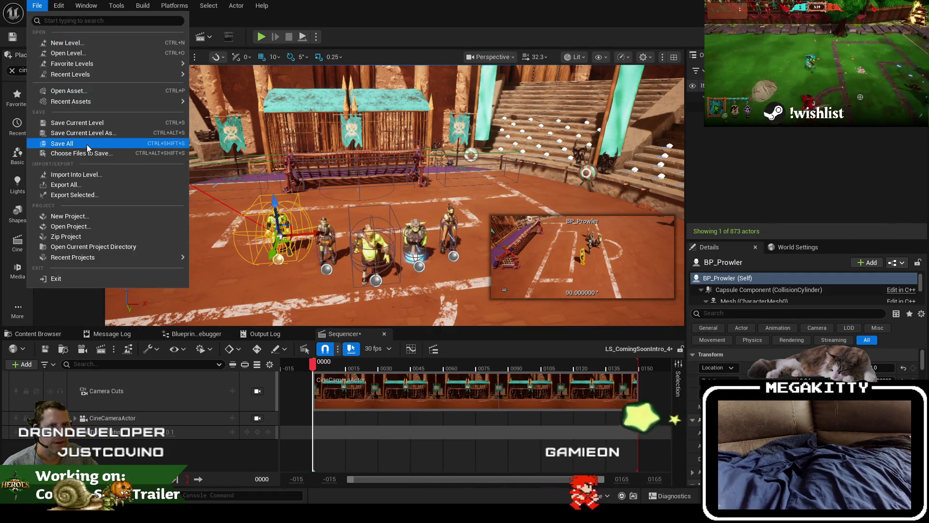
Step: Save all, including the intro sequence, and inspect BP_Prowler's Team Component
{"action": "left_click", "coordinate": [73, 141]}
{"action": "scroll", "coordinate": [772, 295], "scroll_direction": "down", "scroll_amount": 4}
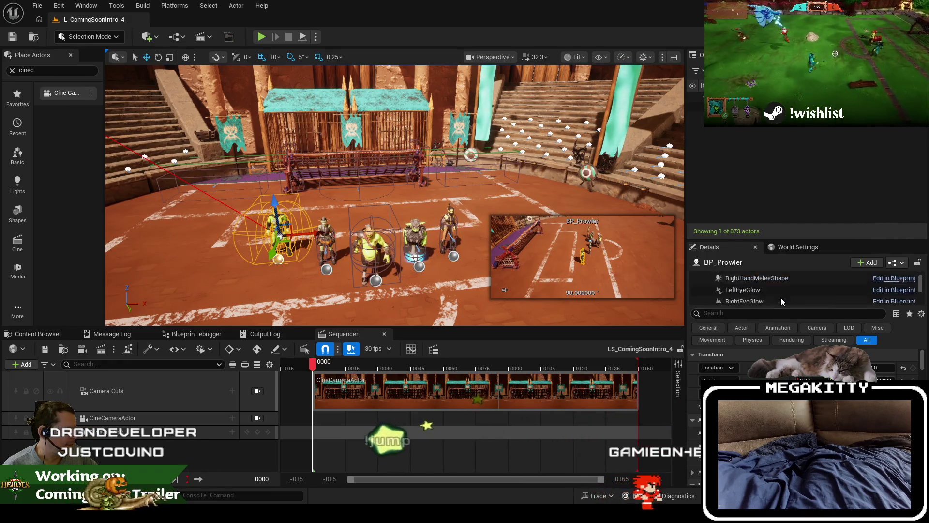
{"action": "scroll", "coordinate": [777, 296], "scroll_direction": "down", "scroll_amount": 3}
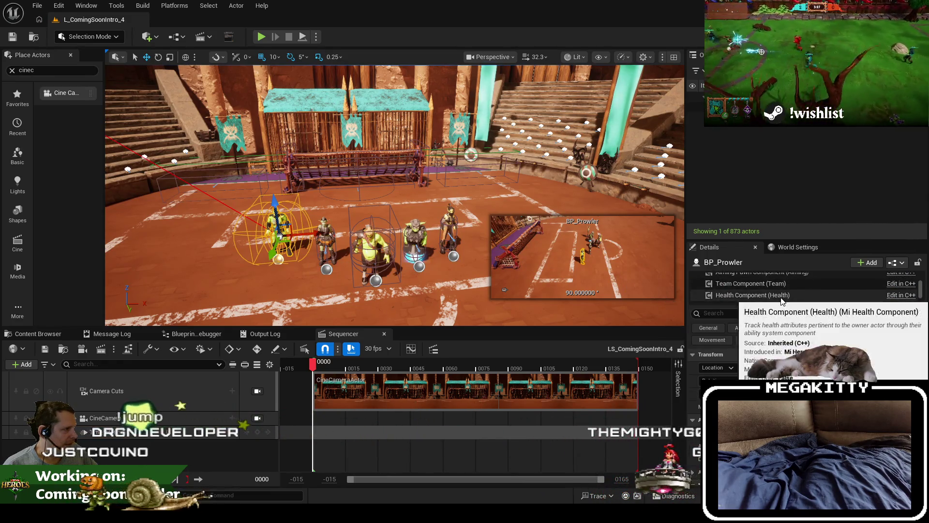
{"action": "scroll", "coordinate": [765, 292], "scroll_direction": "down", "scroll_amount": 1}
{"action": "left_click", "coordinate": [759, 283]}
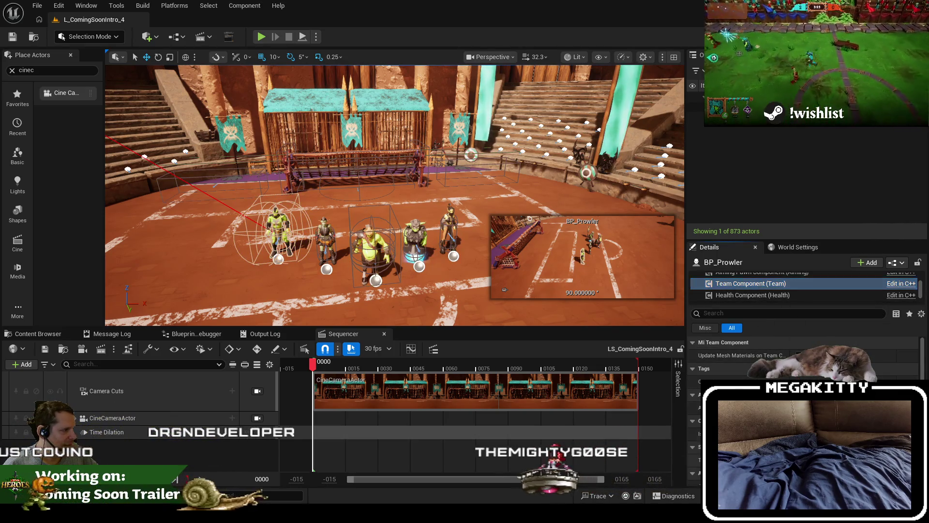
Step: Review the Team Component settings on BP_Letunya and BP_Ulric
{"action": "left_click", "coordinate": [324, 234]}
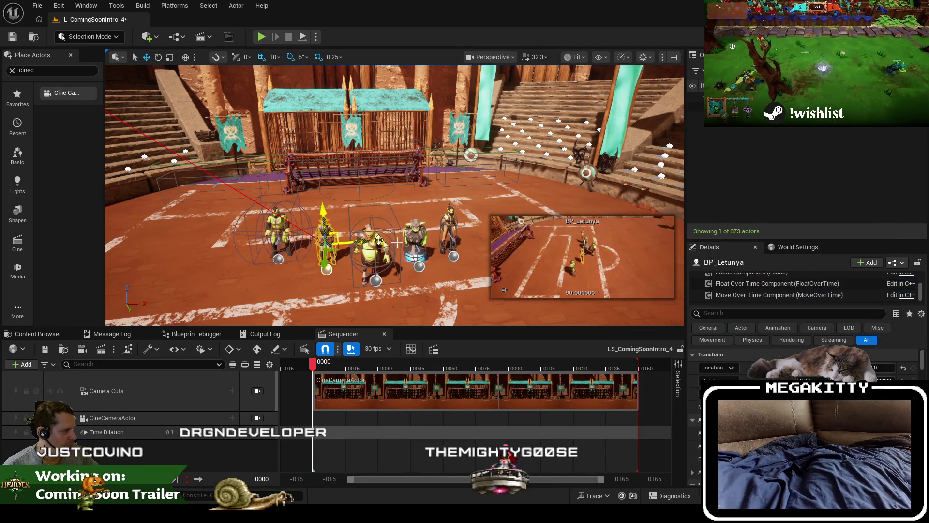
{"action": "scroll", "coordinate": [742, 298], "scroll_direction": "up", "scroll_amount": 2}
{"action": "scroll", "coordinate": [742, 297], "scroll_direction": "down", "scroll_amount": 3}
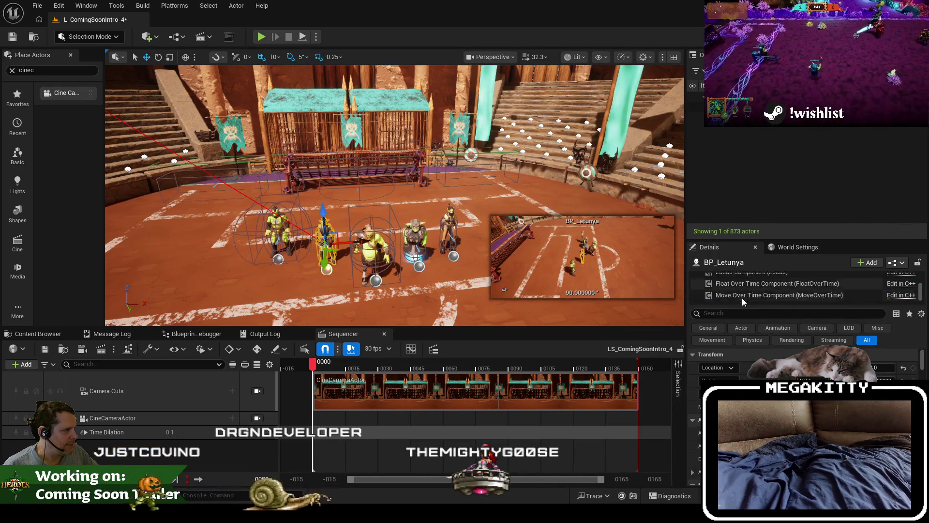
{"action": "scroll", "coordinate": [745, 299], "scroll_direction": "up", "scroll_amount": 3}
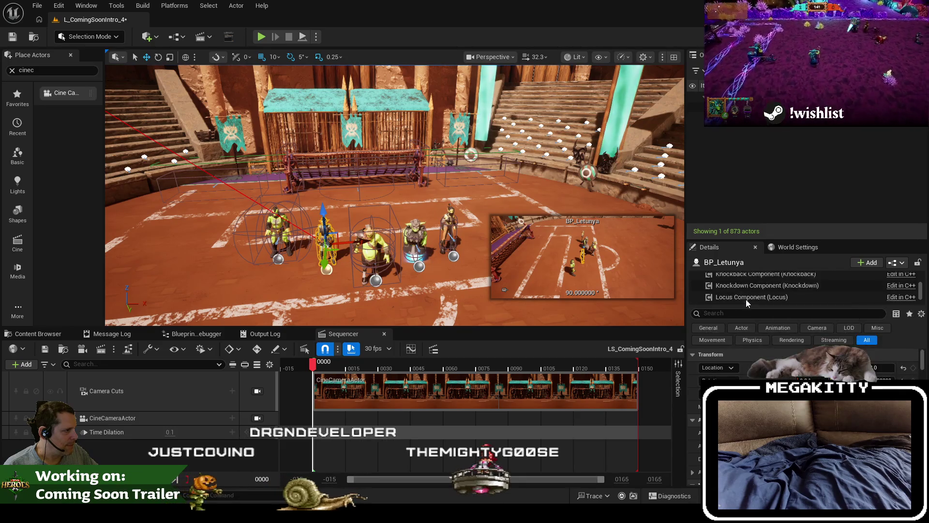
{"action": "left_click", "coordinate": [746, 290]}
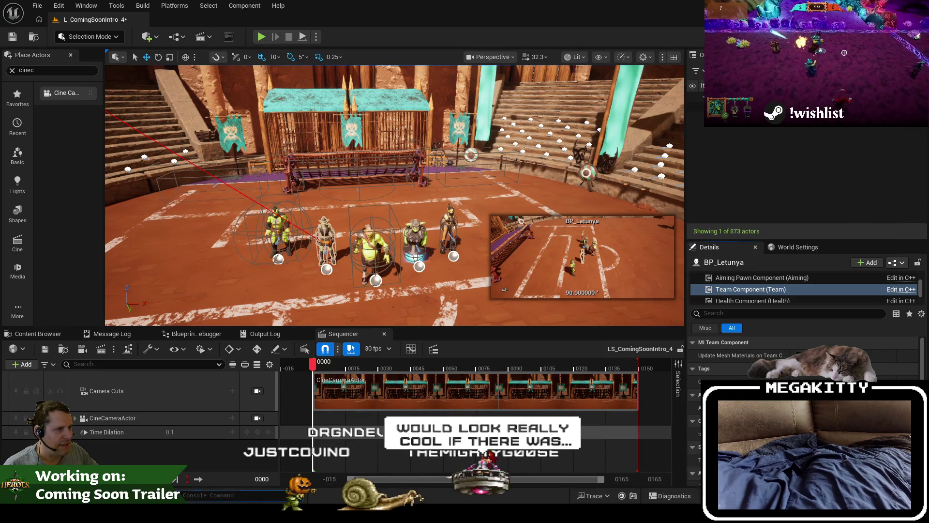
{"action": "key", "text": "ctrl+z"}
{"action": "scroll", "coordinate": [759, 292], "scroll_direction": "down", "scroll_amount": 3}
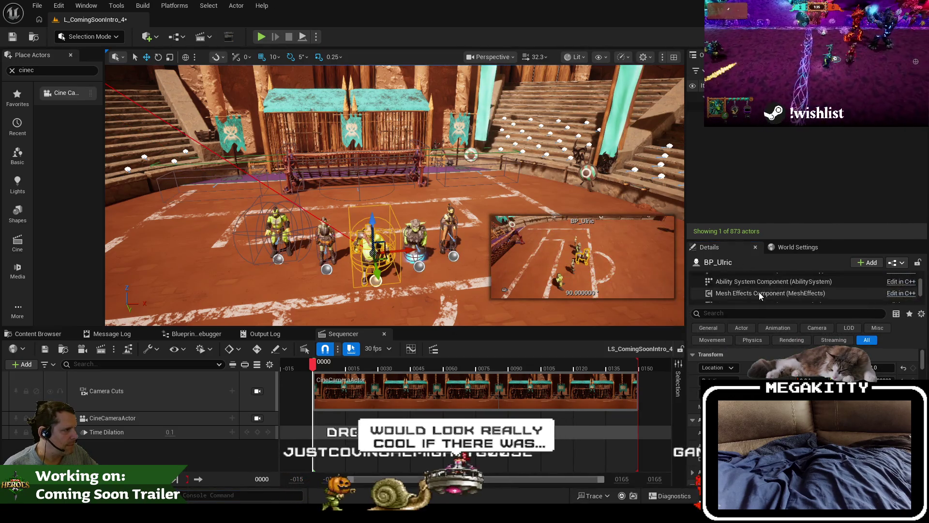
{"action": "left_click", "coordinate": [751, 283]}
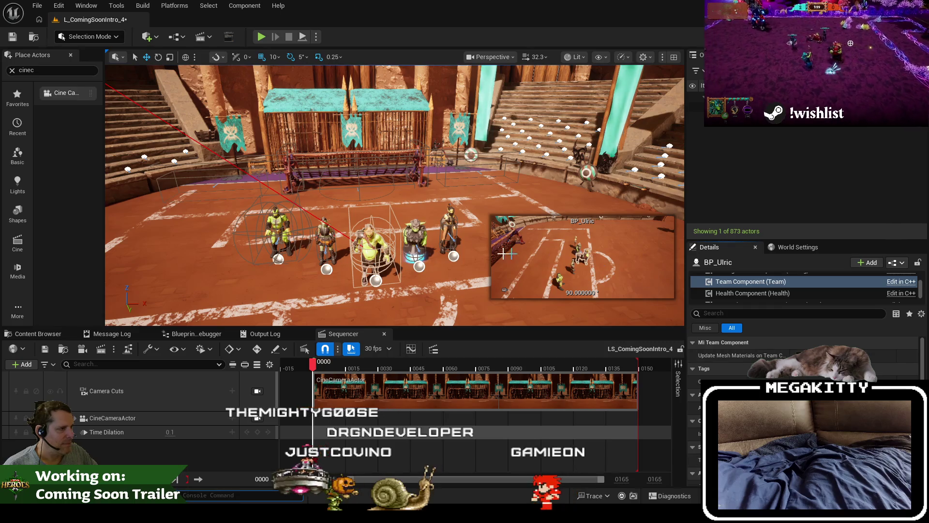
Step: Review the BP_Elis and BP_Dodger Team Components, then save the level
{"action": "left_click", "coordinate": [415, 233]}
{"action": "left_click", "coordinate": [765, 294]}
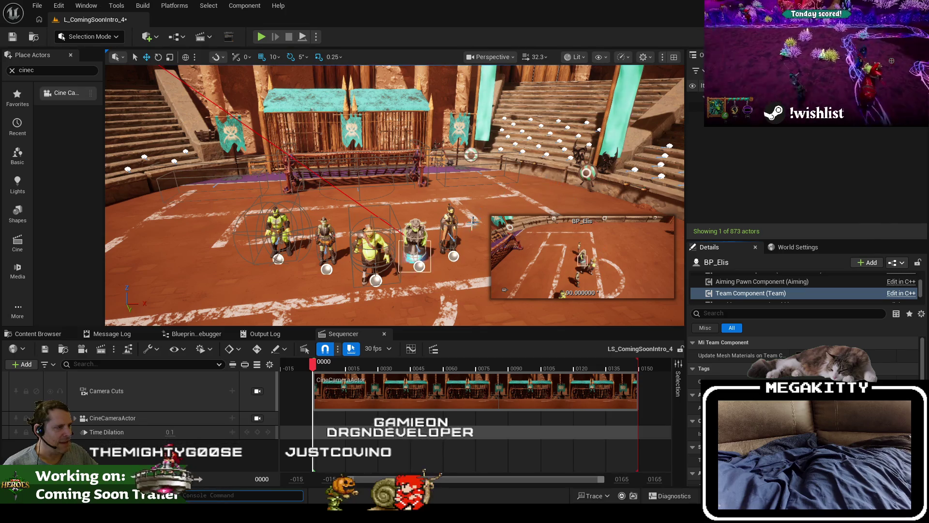
{"action": "left_click", "coordinate": [450, 228]}
{"action": "scroll", "coordinate": [761, 292], "scroll_direction": "up", "scroll_amount": 3}
{"action": "left_click", "coordinate": [761, 289]}
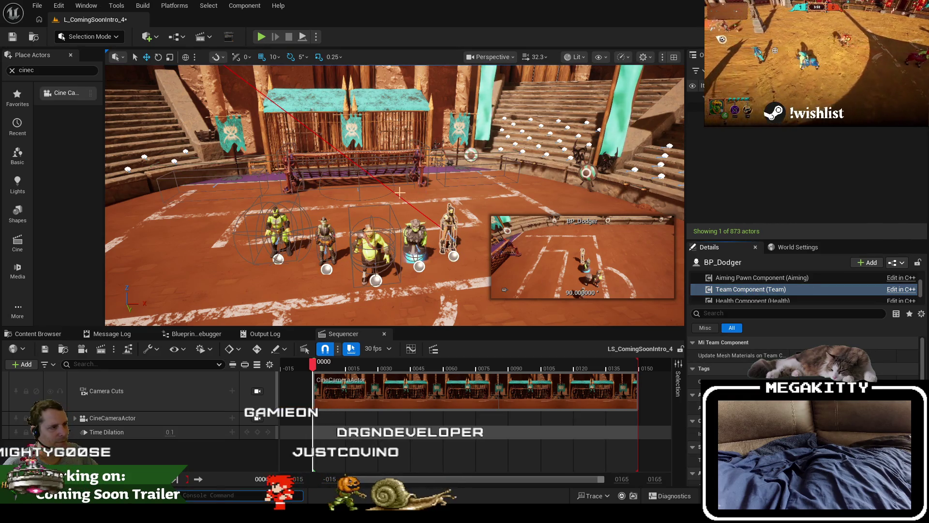
{"action": "left_click", "coordinate": [13, 39]}
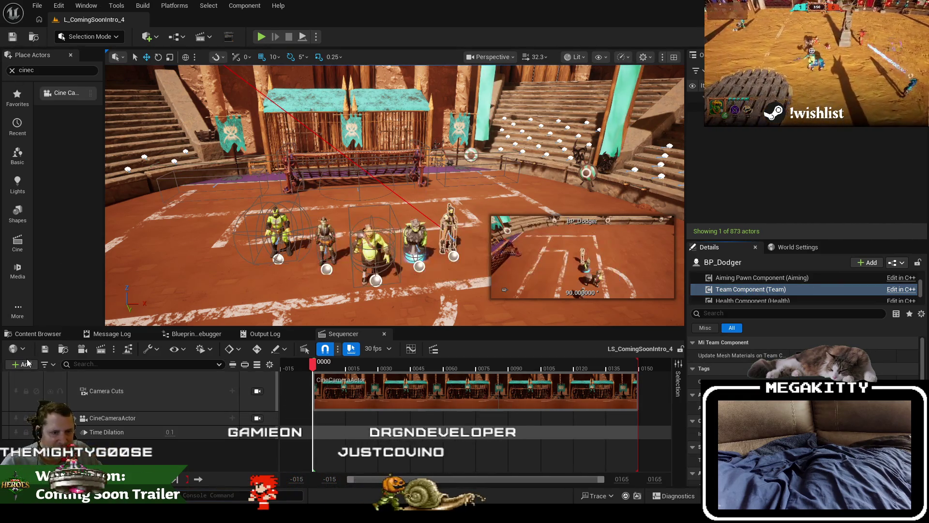
{"action": "left_click", "coordinate": [24, 364]}
{"action": "type", "text": "shak"}
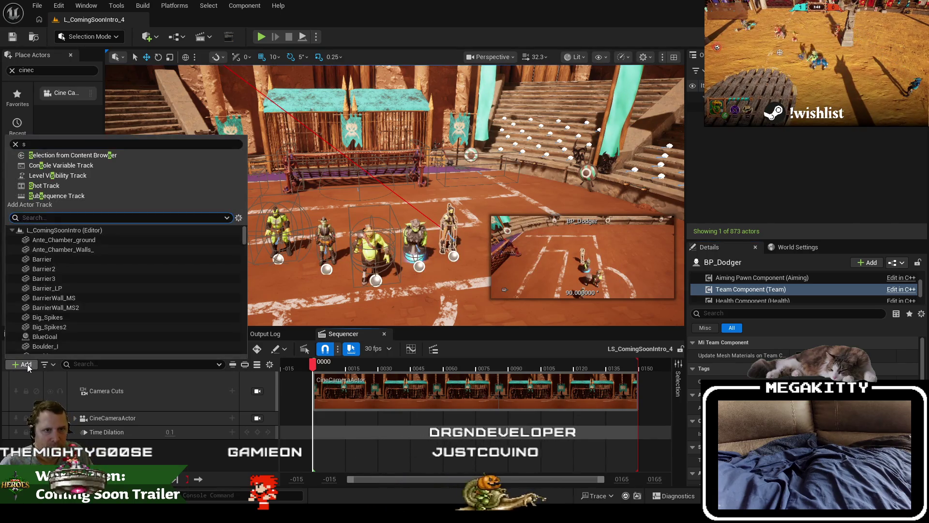
{"action": "key", "text": "BackSpace"}
{"action": "key", "text": "BackSpace"}
{"action": "key", "text": "BackSpace"}
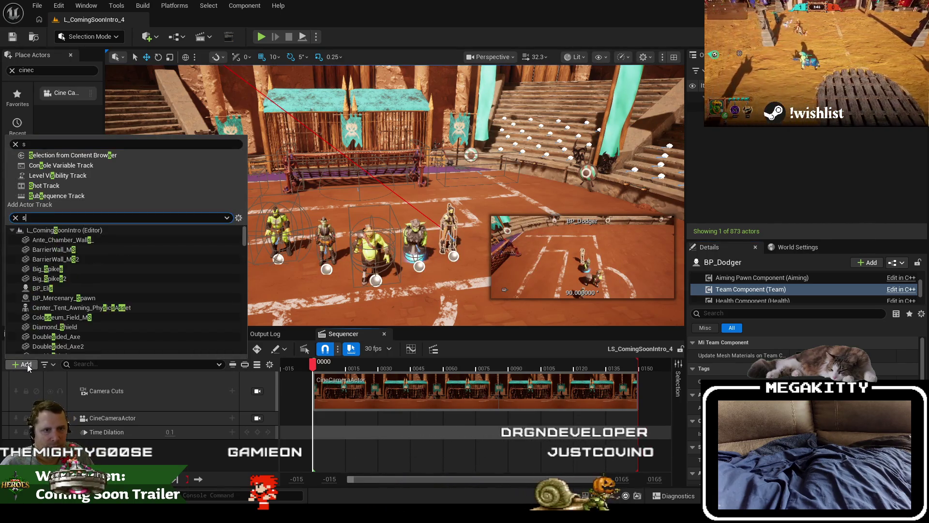
{"action": "type", "text": "shak"}
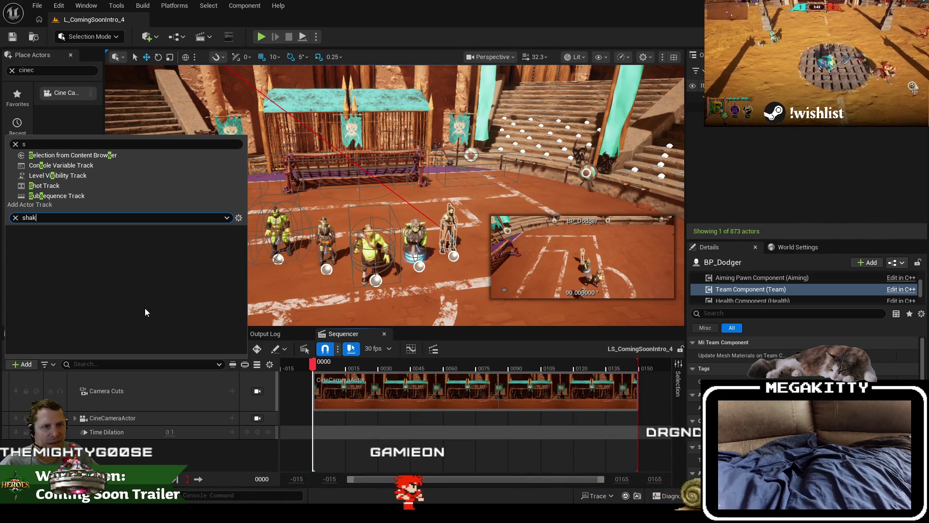
{"action": "left_click", "coordinate": [16, 217]}
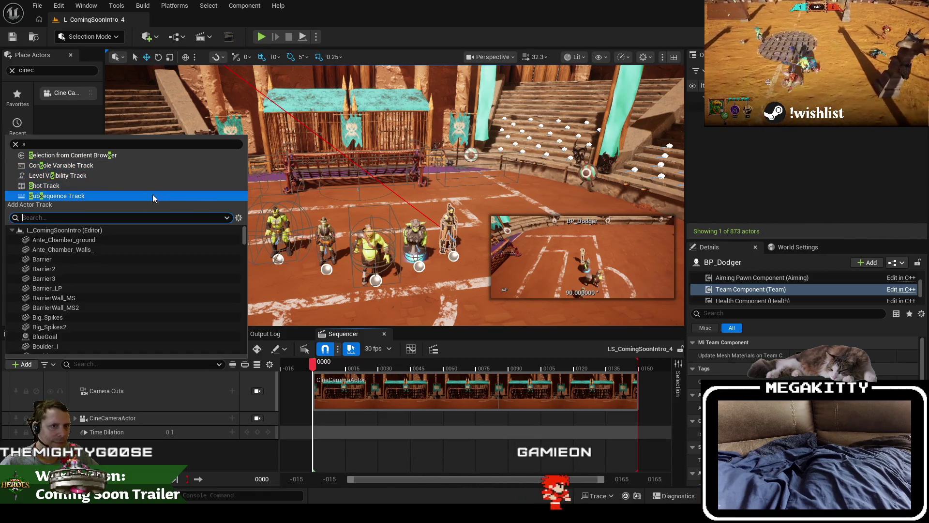
{"action": "left_click", "coordinate": [15, 144]}
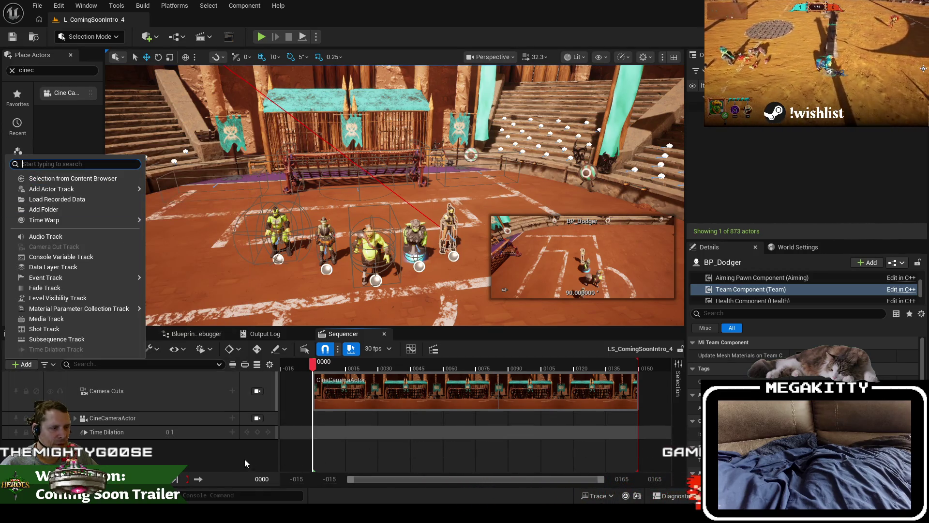
{"action": "left_click", "coordinate": [244, 456]}
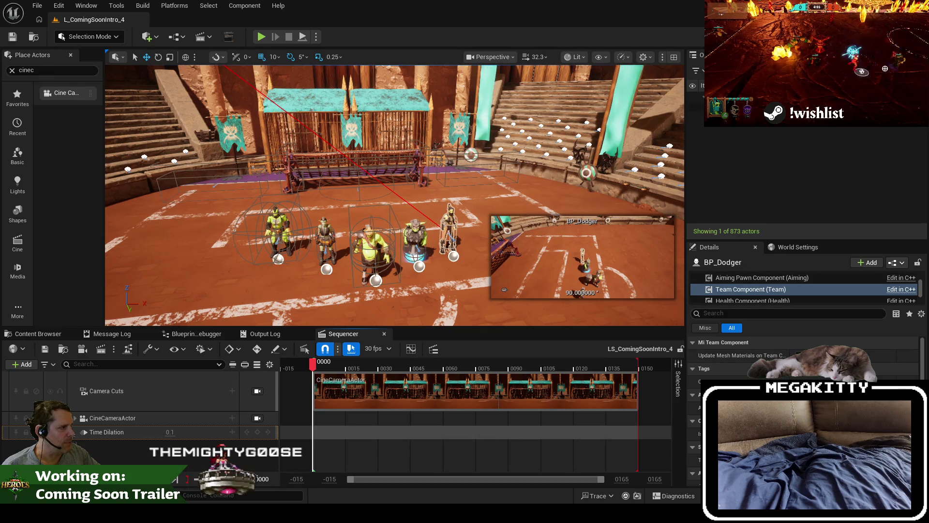
{"action": "key", "text": "Escape"}
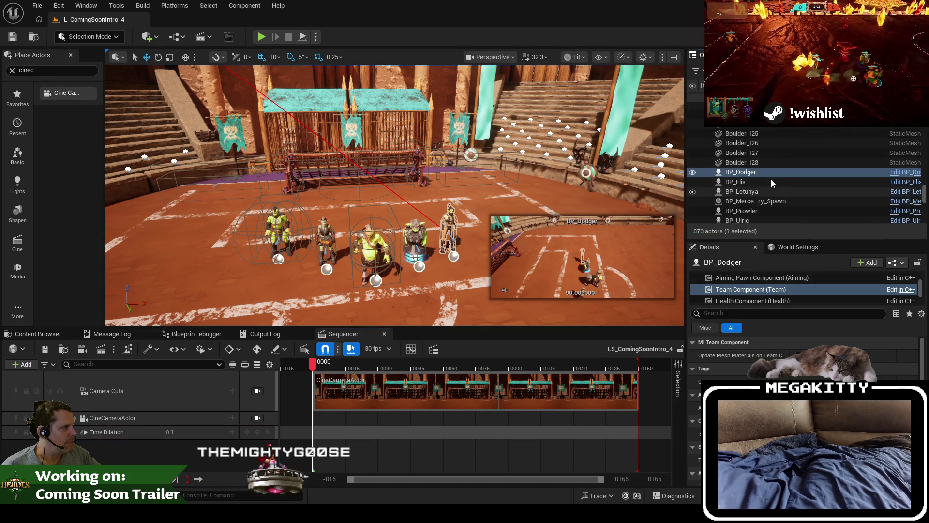
Step: Select all the character actors and turn off Enable Gravity using a 'gravi' property search
{"action": "left_click", "coordinate": [771, 182]}
{"action": "scroll", "coordinate": [769, 199], "scroll_direction": "down", "scroll_amount": 1}
{"action": "left_click", "coordinate": [760, 203], "text": "shift"}
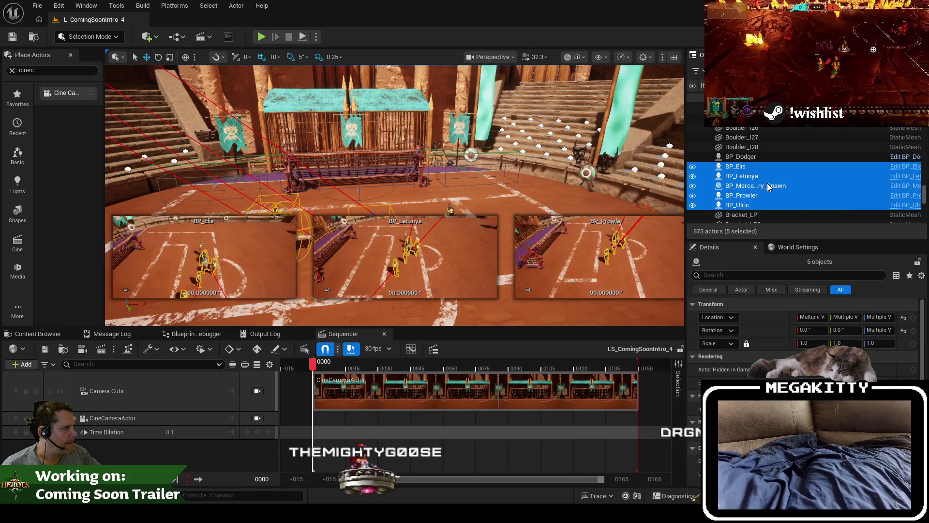
{"action": "left_click", "coordinate": [761, 185]}
{"action": "left_click", "coordinate": [761, 175]}
{"action": "left_click", "coordinate": [755, 156], "text": "shift"}
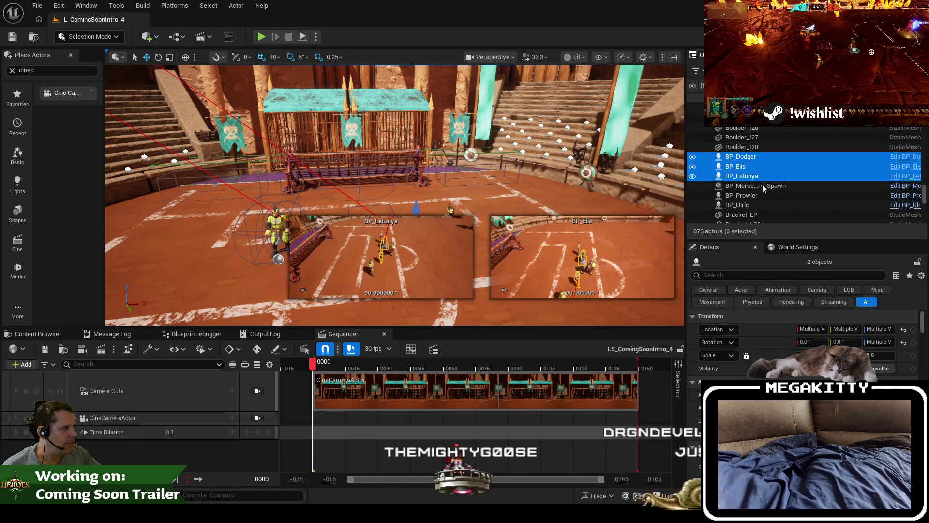
{"action": "left_click", "coordinate": [755, 195], "text": "ctrl"}
{"action": "left_click", "coordinate": [755, 204], "text": "ctrl"}
{"action": "left_click", "coordinate": [737, 275]}
{"action": "type", "text": "gravi"}
{"action": "left_click", "coordinate": [799, 329]}
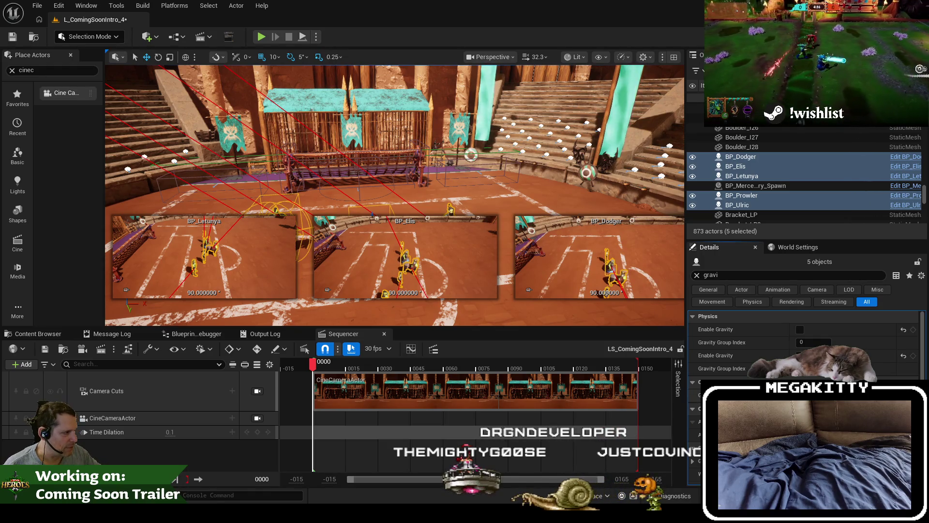
Step: Select BP_Dodger's Mesh (CharacterMesh0) component and clear the 'gravi' filter
{"action": "left_click", "coordinate": [782, 155]}
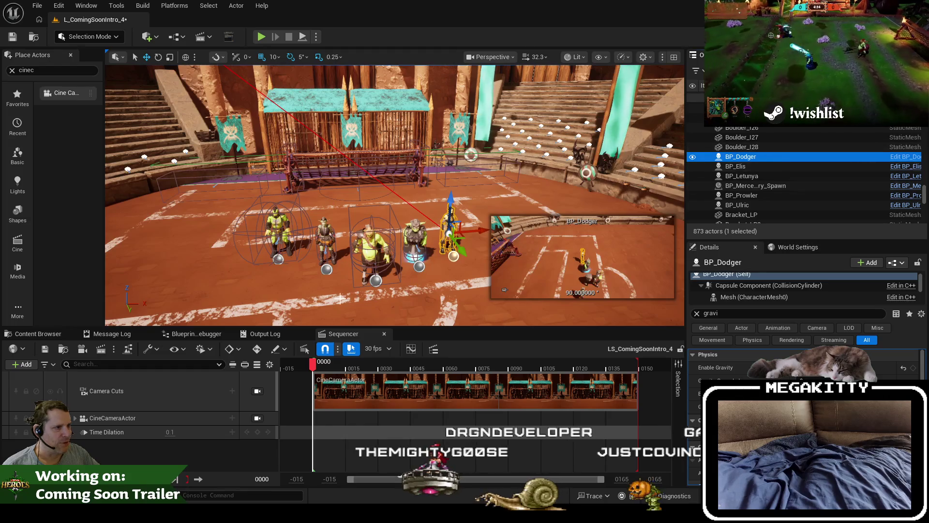
{"action": "scroll", "coordinate": [773, 292], "scroll_direction": "down", "scroll_amount": 3}
{"action": "scroll", "coordinate": [774, 292], "scroll_direction": "up", "scroll_amount": 1}
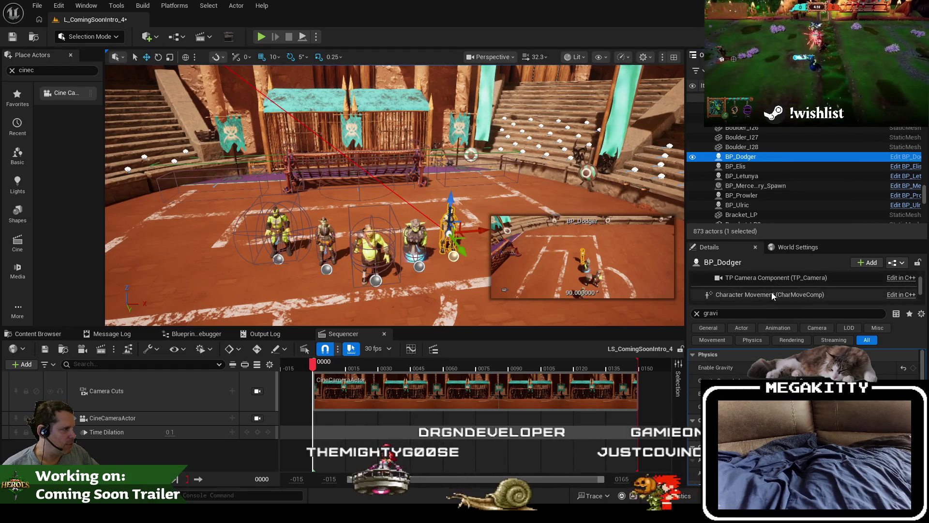
{"action": "scroll", "coordinate": [771, 293], "scroll_direction": "up", "scroll_amount": 1}
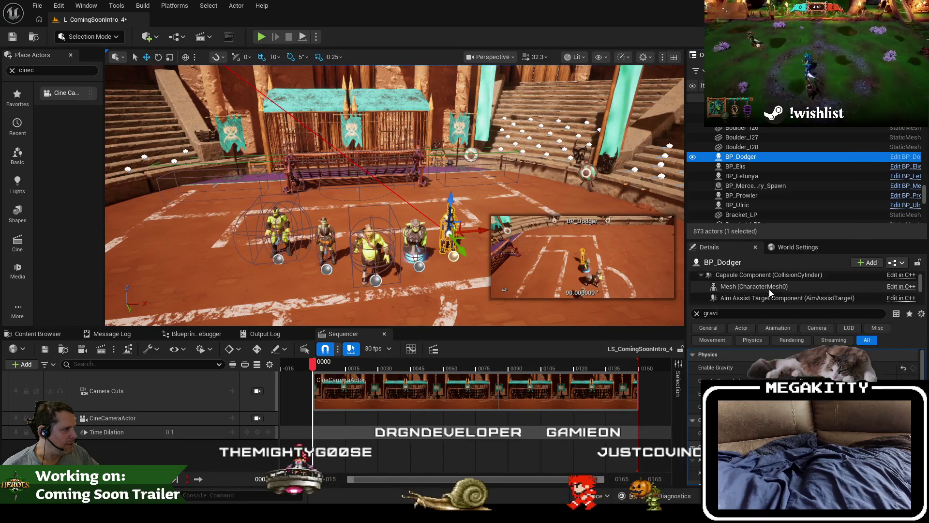
{"action": "left_click", "coordinate": [761, 290]}
{"action": "left_click", "coordinate": [697, 314]}
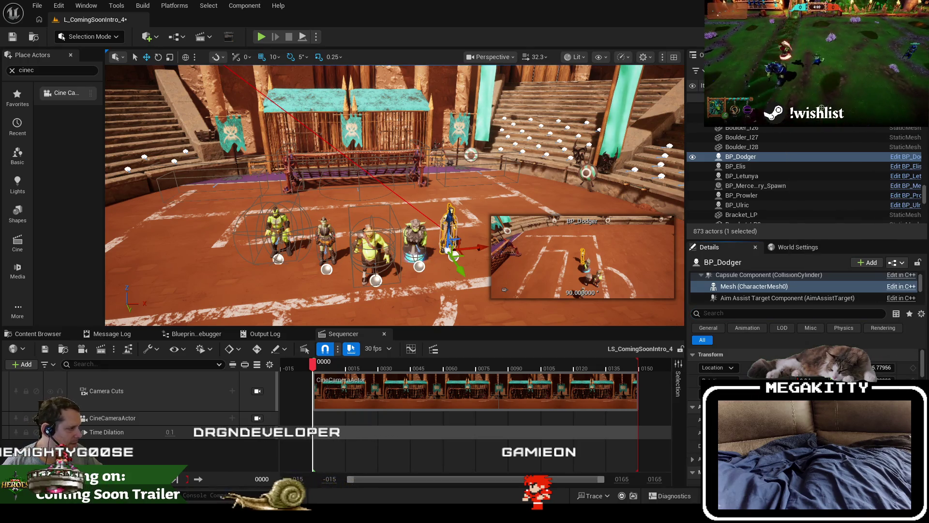
Step: Set BP_Elis's mesh to the forward run animation found with 'run f'
{"action": "left_click", "coordinate": [823, 387]}
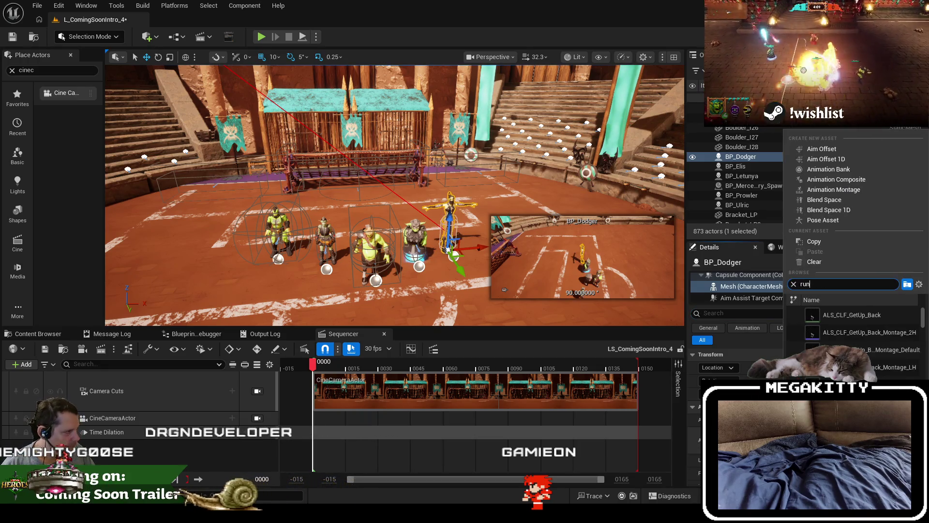
{"action": "left_click", "coordinate": [525, 292]}
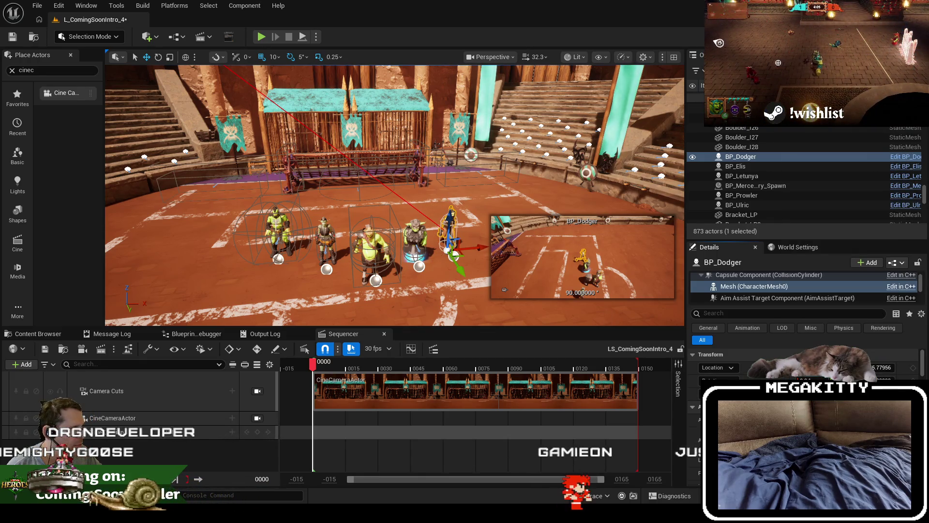
{"action": "left_click", "coordinate": [822, 166]}
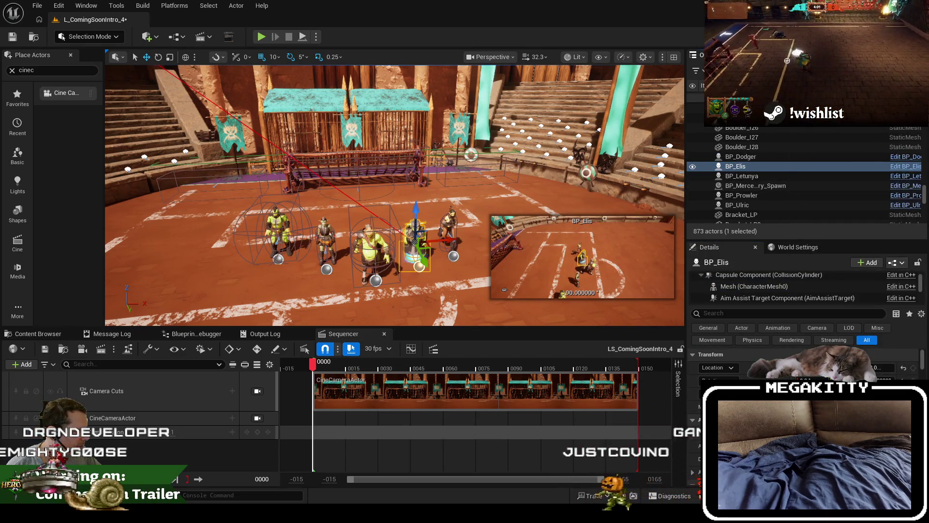
{"action": "left_click", "coordinate": [735, 166]}
{"action": "left_click", "coordinate": [869, 387]}
{"action": "type", "text": "run f"}
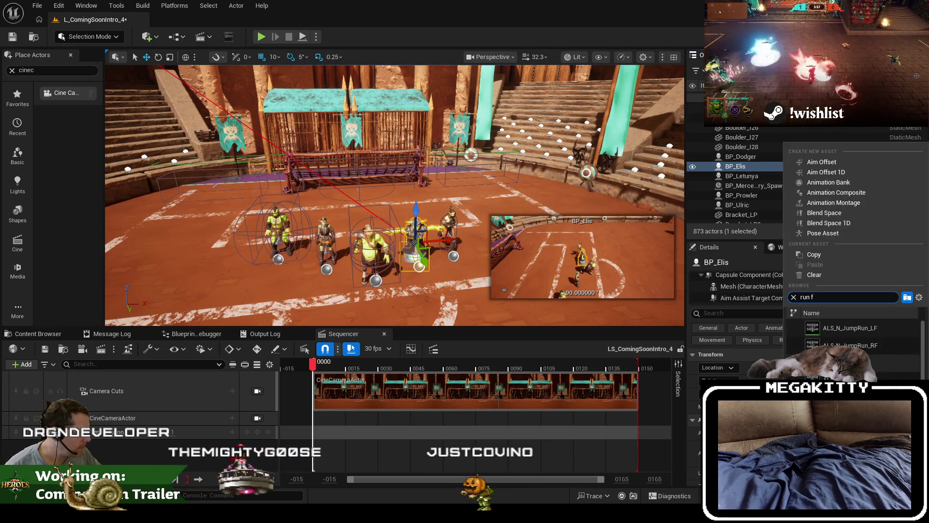
{"action": "key", "text": "Escape"}
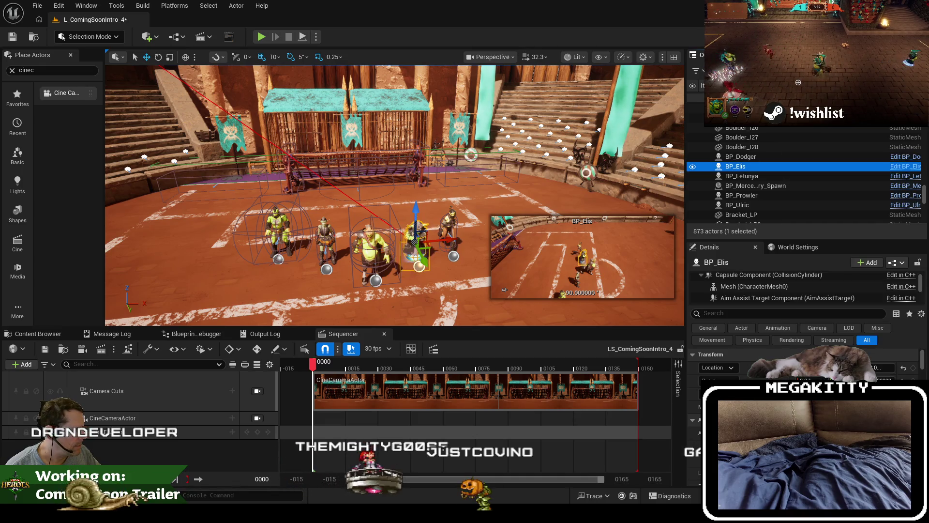
Step: Set BP_Letunya's mesh to the forward run animation found with 'run f'
{"action": "left_click", "coordinate": [327, 236]}
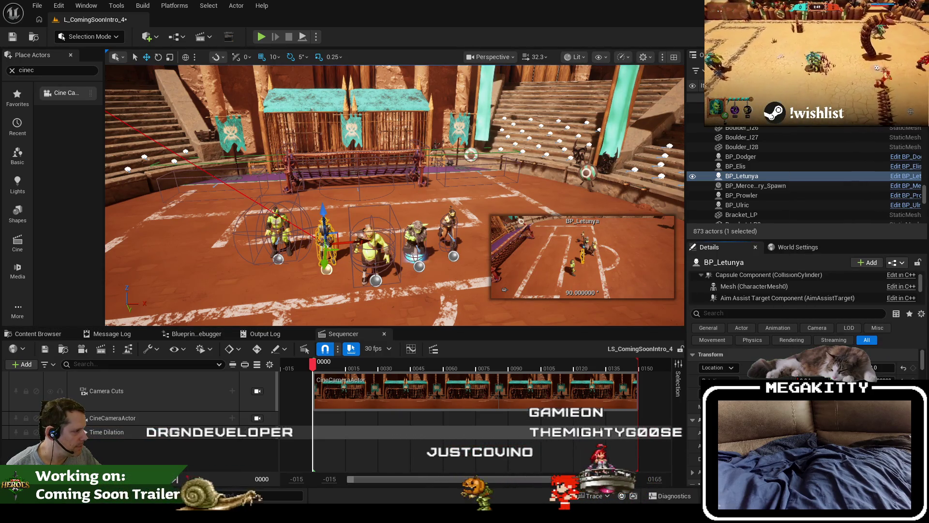
{"action": "left_click", "coordinate": [852, 384]}
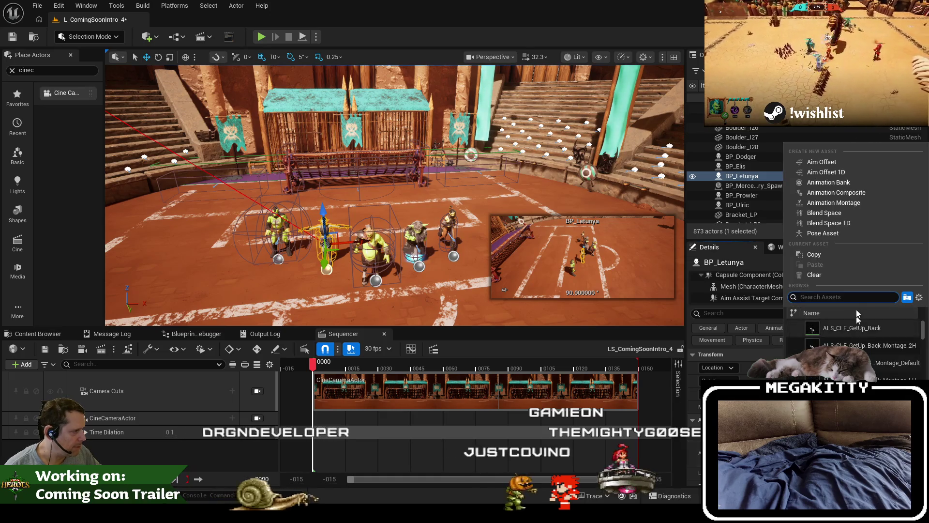
{"action": "type", "text": "run f"}
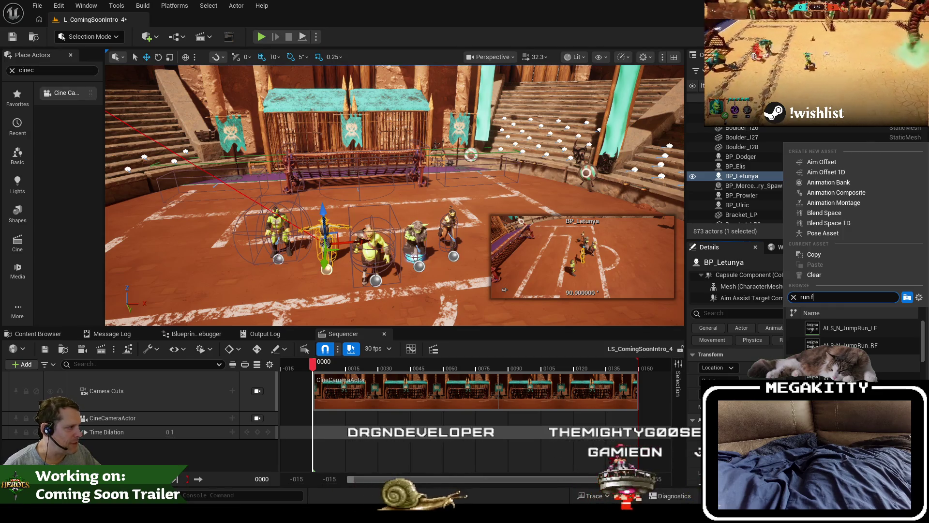
{"action": "key", "text": "Escape"}
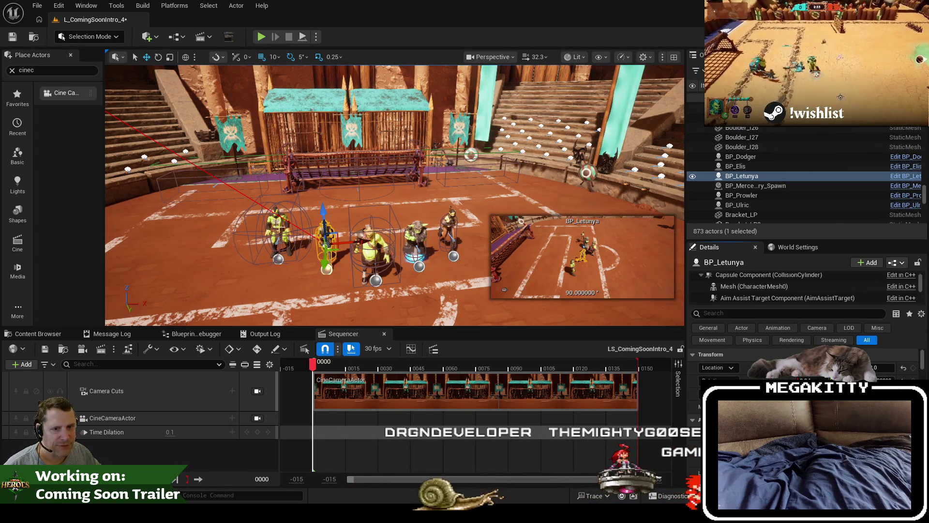
{"action": "left_click", "coordinate": [742, 195]}
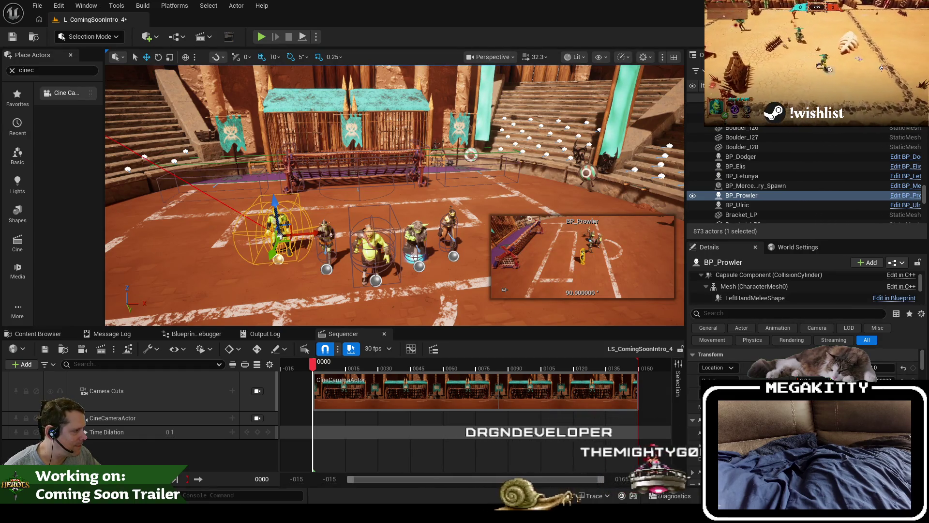
Step: Assign the forward run animation to BP_Prowler's mesh and frame the view on it
{"action": "left_click", "coordinate": [823, 387]}
{"action": "type", "text": "run f"}
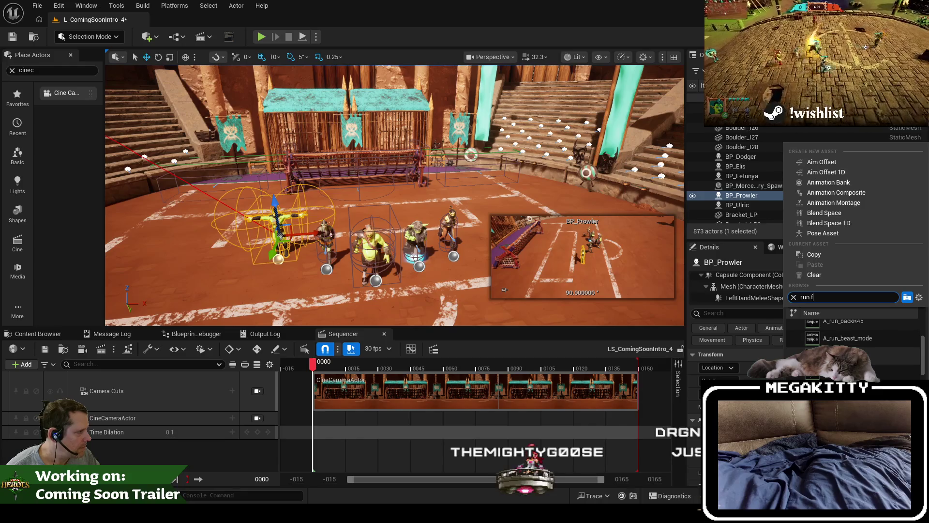
{"action": "key", "text": "Return"}
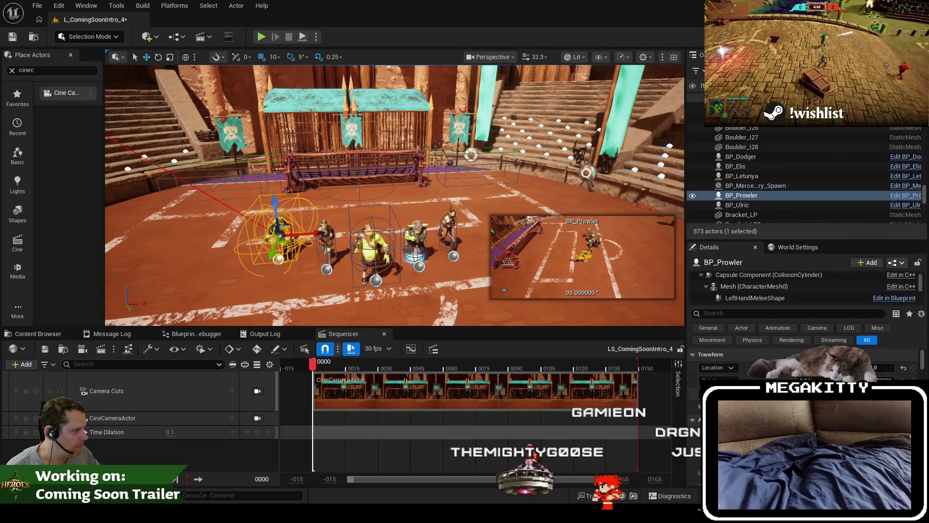
{"action": "key", "text": "f"}
{"action": "scroll", "coordinate": [260, 248], "scroll_direction": "up", "scroll_amount": 3}
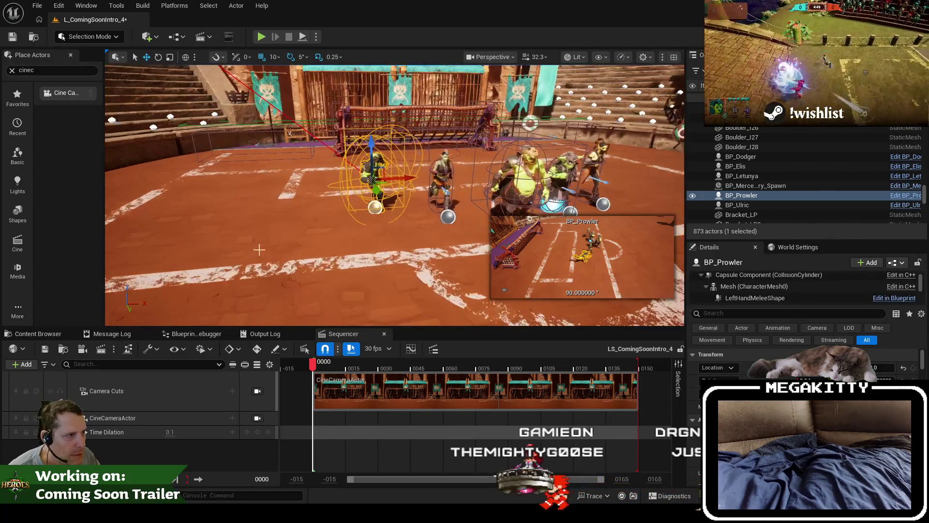
{"action": "left_click_drag", "start_coordinate": [271, 245], "coordinate": [283, 243]}
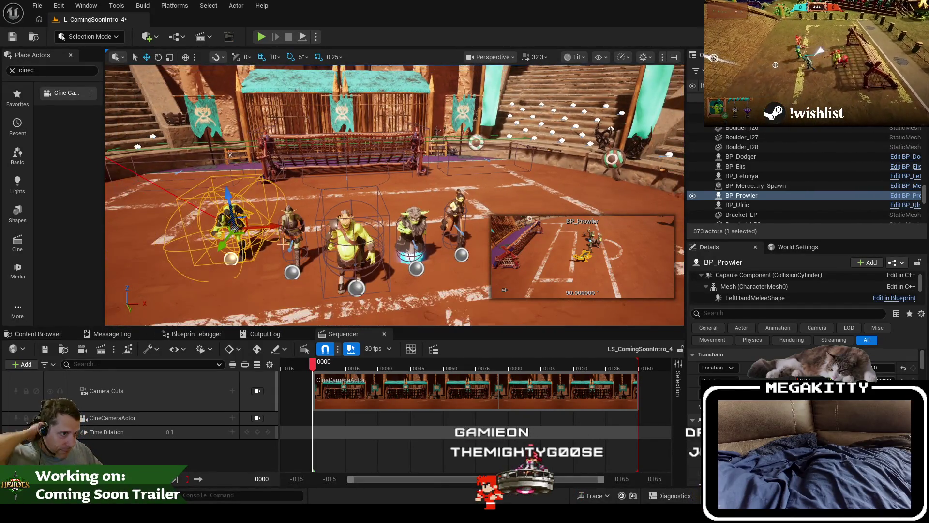
{"action": "left_click", "coordinate": [347, 234]}
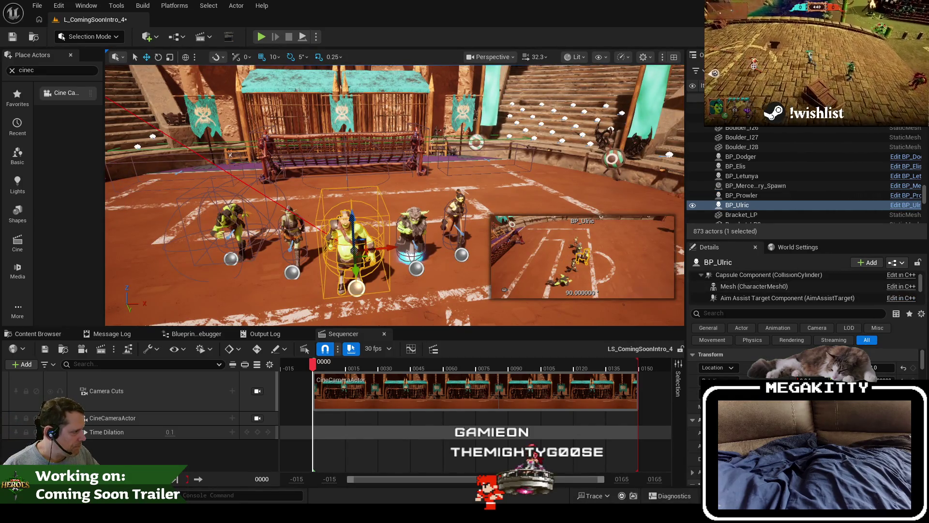
Step: Give BP_Ulric's mesh the anim_run_1 animation via a 'run' search
{"action": "type", "text": "run"}
{"action": "key", "text": "BackSpace"}
{"action": "key", "text": "BackSpace"}
{"action": "key", "text": "BackSpace"}
{"action": "type", "text": "das"}
{"action": "key", "text": "BackSpace"}
{"action": "key", "text": "BackSpace"}
{"action": "key", "text": "BackSpace"}
{"action": "type", "text": "r"}
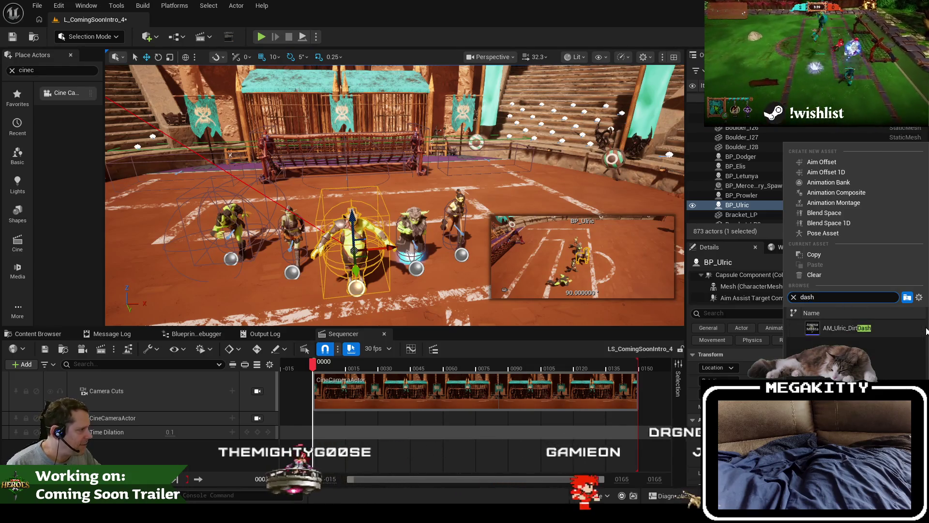
{"action": "type", "text": "un"}
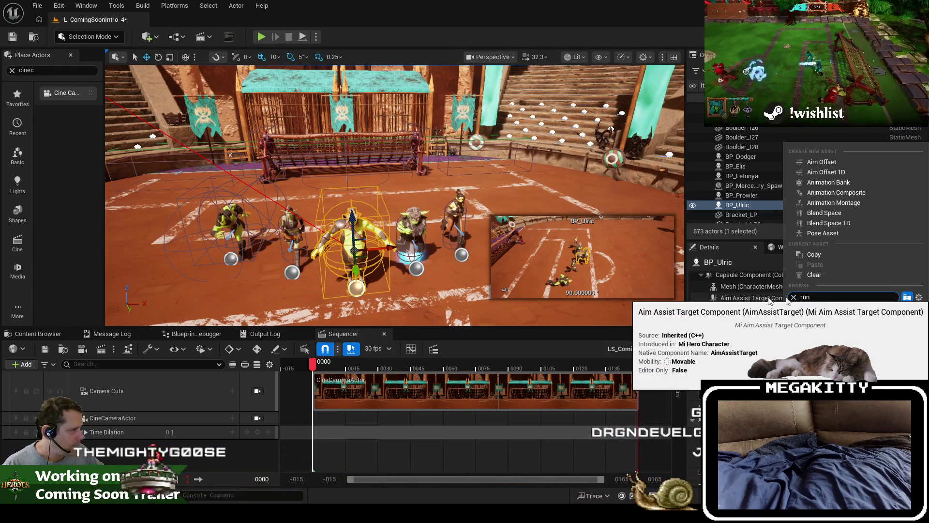
{"action": "left_click", "coordinate": [861, 331]}
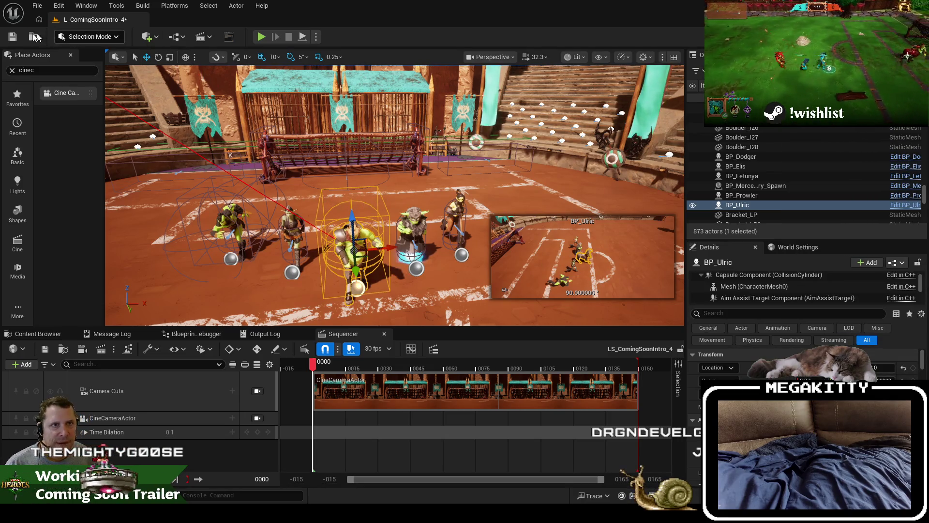
Step: Save the level and bring the view closer to the lined-up characters
{"action": "key", "text": "ctrl+s"}
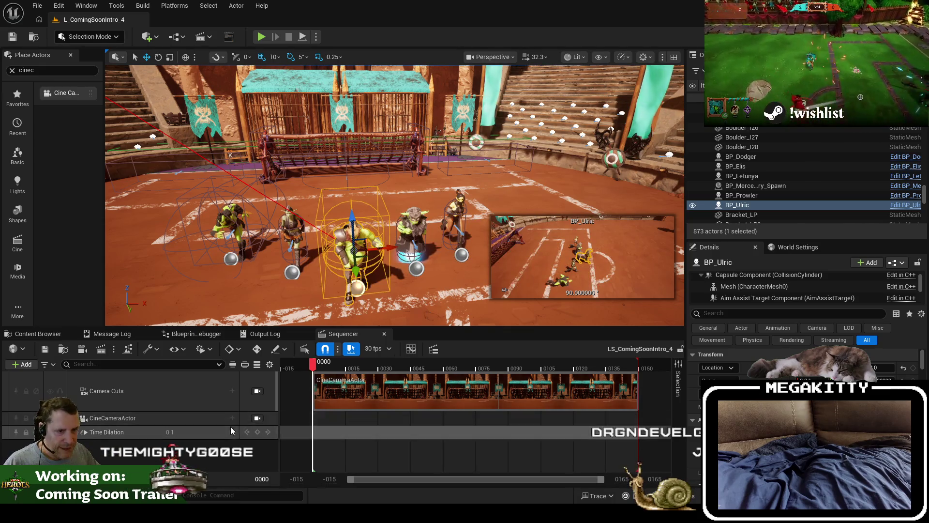
{"action": "mouse_move", "coordinate": [429, 176]}
{"action": "left_mouse_down"}
{"action": "mouse_move", "coordinate": [437, 167]}
{"action": "mouse_move", "coordinate": [420, 174]}
{"action": "left_mouse_up"}
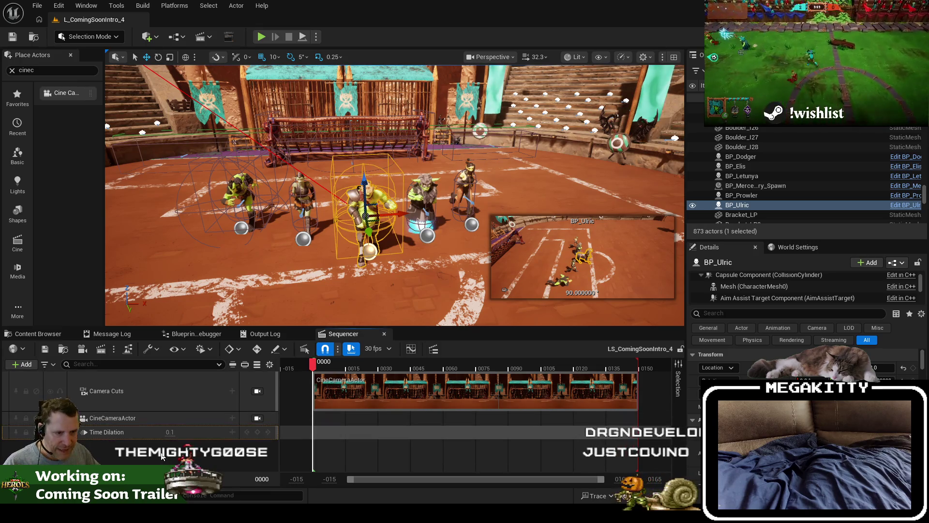
{"action": "left_click", "coordinate": [736, 166]}
{"action": "left_click", "coordinate": [740, 156]}
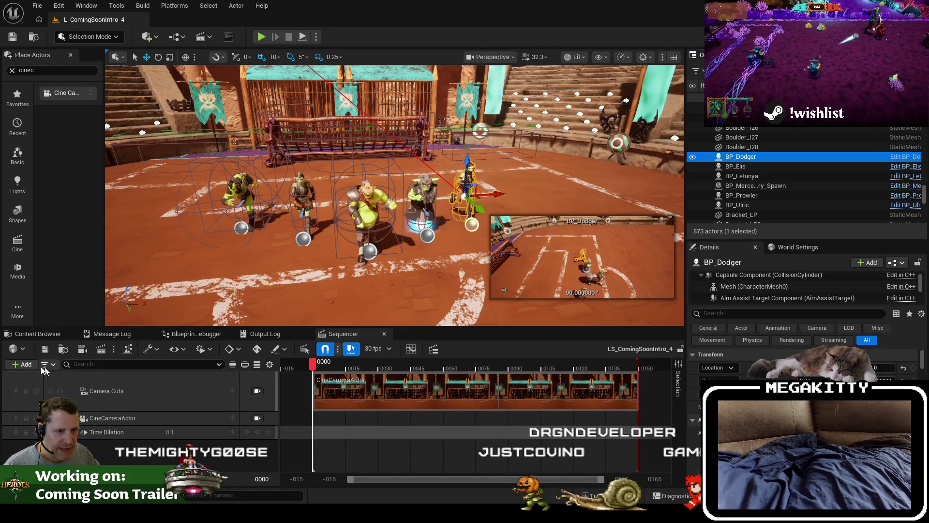
Step: Add BP_Dodger to the intro sequence with an ALS_N_Run_F animation clip
{"action": "left_click", "coordinate": [24, 364]}
{"action": "mouse_move", "coordinate": [58, 190]}
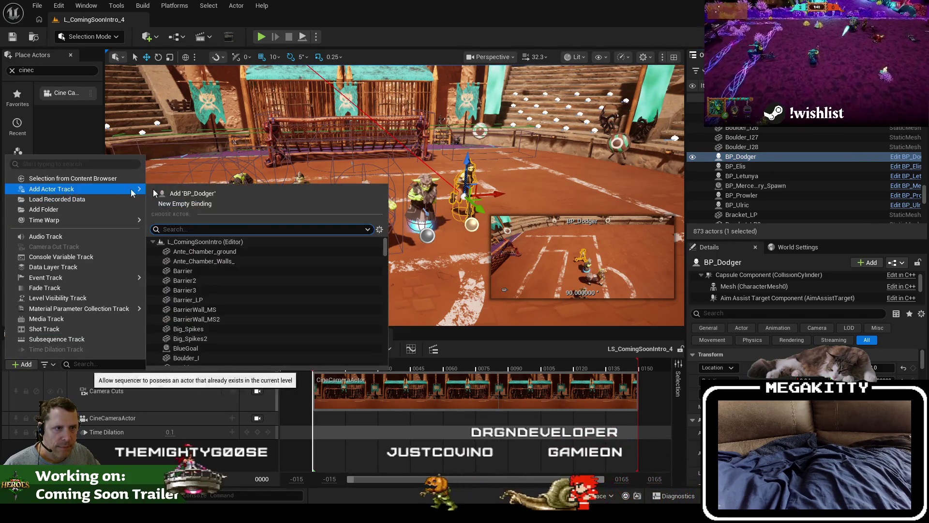
{"action": "left_click", "coordinate": [202, 198]}
{"action": "left_click_drag", "start_coordinate": [116, 443], "coordinate": [116, 446]}
{"action": "left_click", "coordinate": [231, 447]}
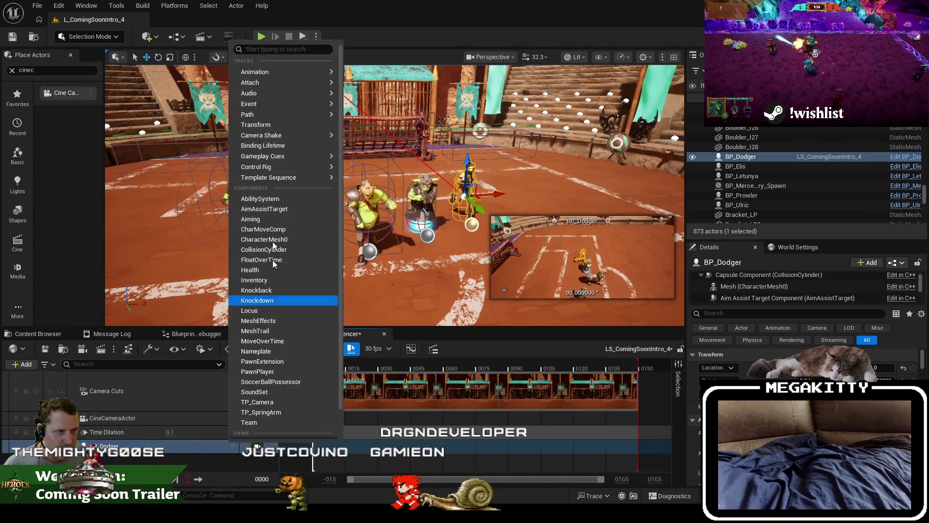
{"action": "mouse_move", "coordinate": [294, 76]}
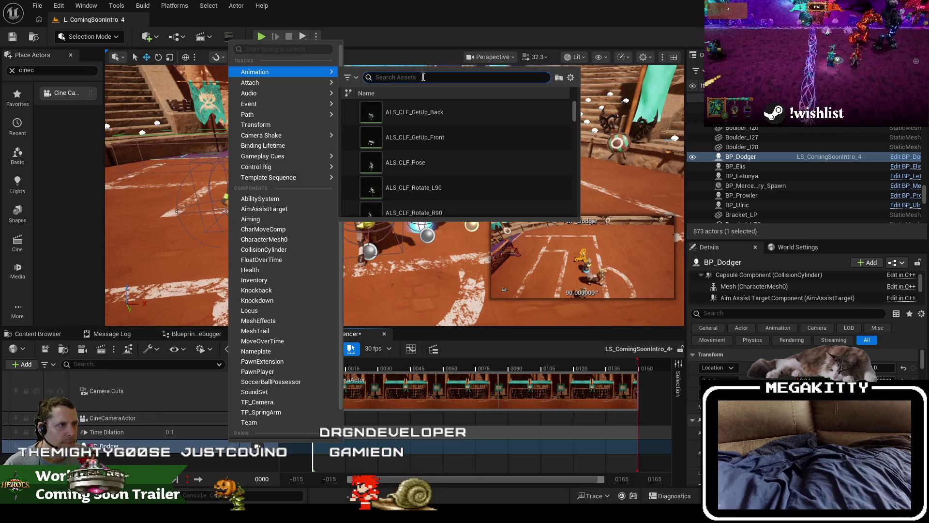
{"action": "type", "text": "run f"}
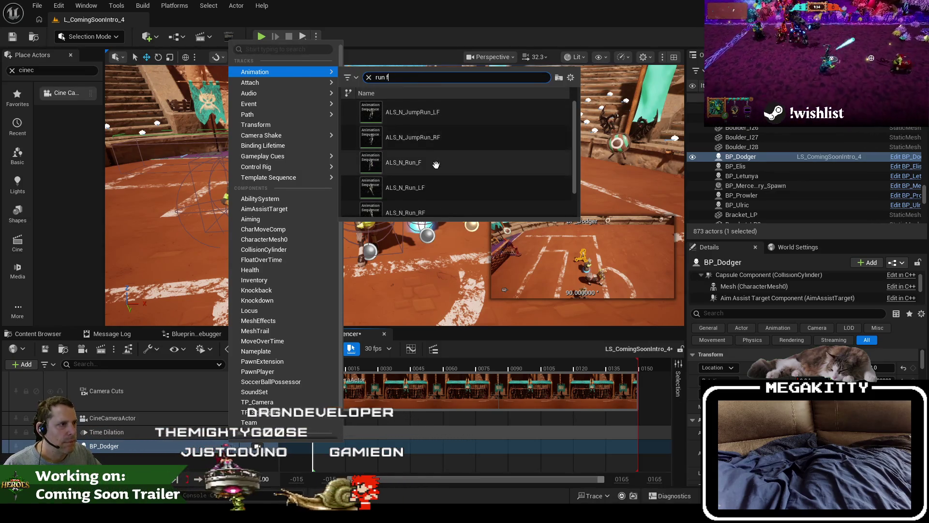
{"action": "left_click", "coordinate": [431, 162]}
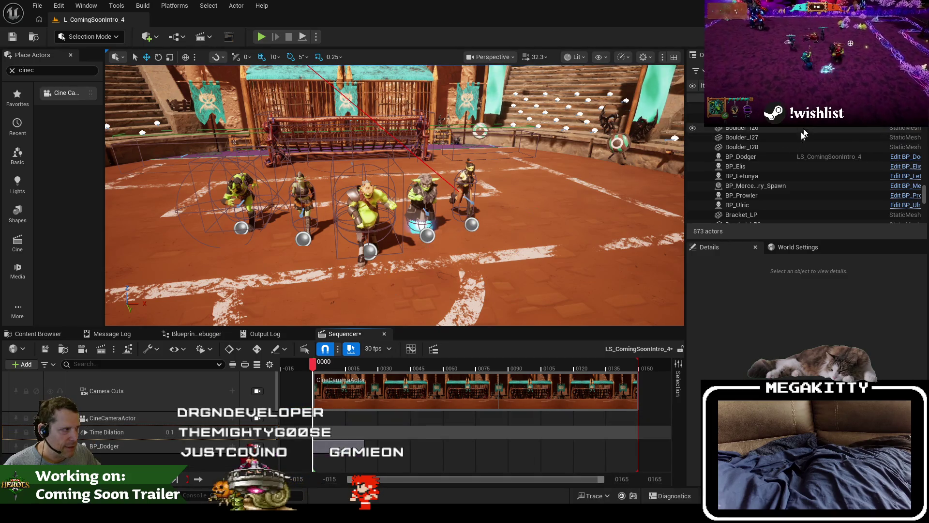
Step: Add BP_Elis as a sequence track and assign an animation found with an 'idle' search
{"action": "mouse_move", "coordinate": [740, 166]}
{"action": "left_mouse_down"}
{"action": "mouse_move", "coordinate": [152, 458]}
{"action": "mouse_move", "coordinate": [132, 436]}
{"action": "mouse_move", "coordinate": [104, 460]}
{"action": "left_mouse_up"}
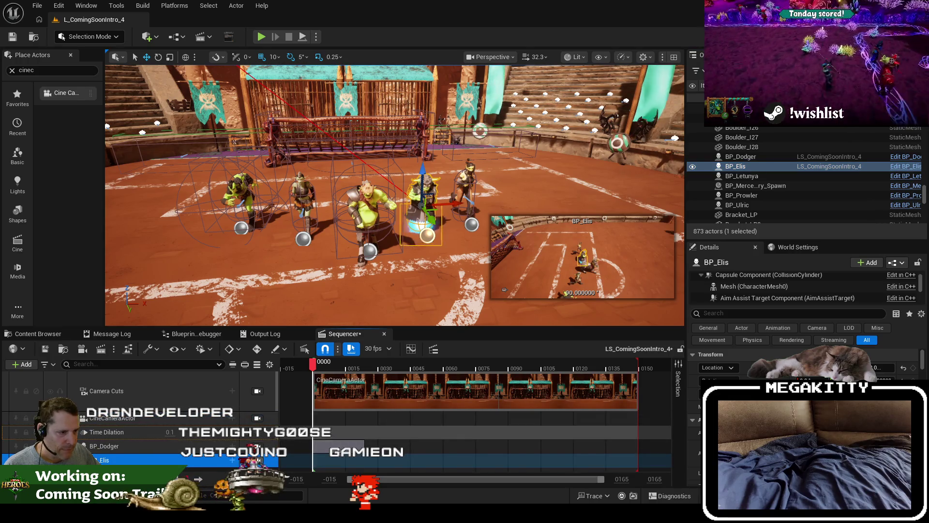
{"action": "left_click", "coordinate": [232, 460]}
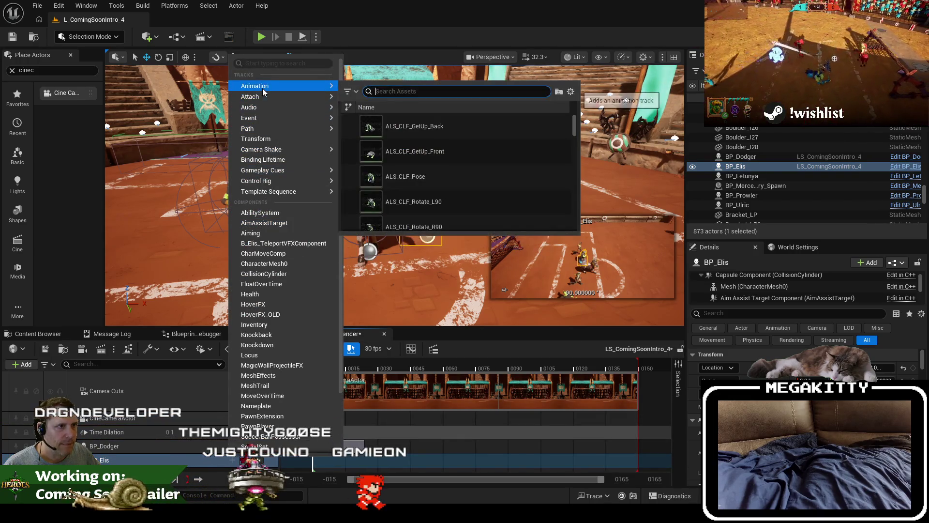
{"action": "mouse_move", "coordinate": [296, 87]}
{"action": "type", "text": "idle"}
{"action": "left_click", "coordinate": [444, 180]}
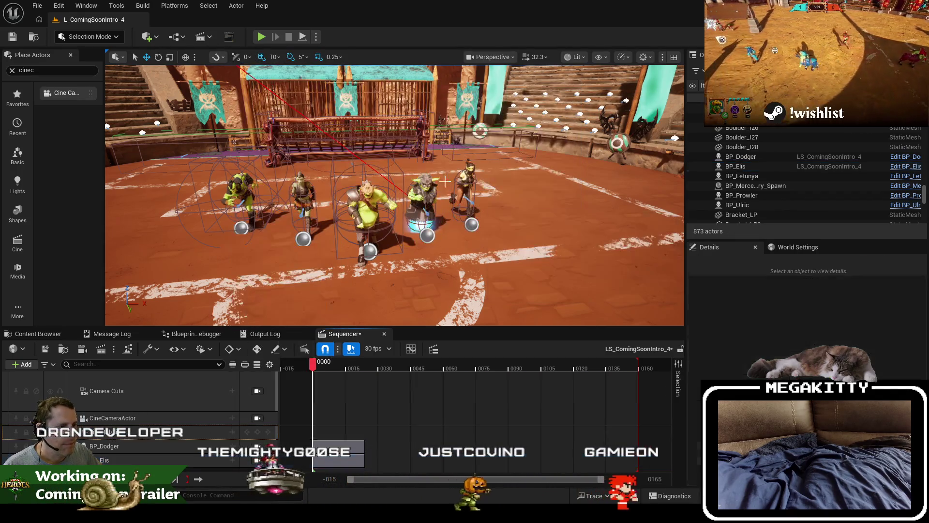
Step: Check BP_Dodger's run clip, then drag BP_Letunya from the Outliner into Sequencer
{"action": "scroll", "coordinate": [364, 426], "scroll_direction": "down", "scroll_amount": 1}
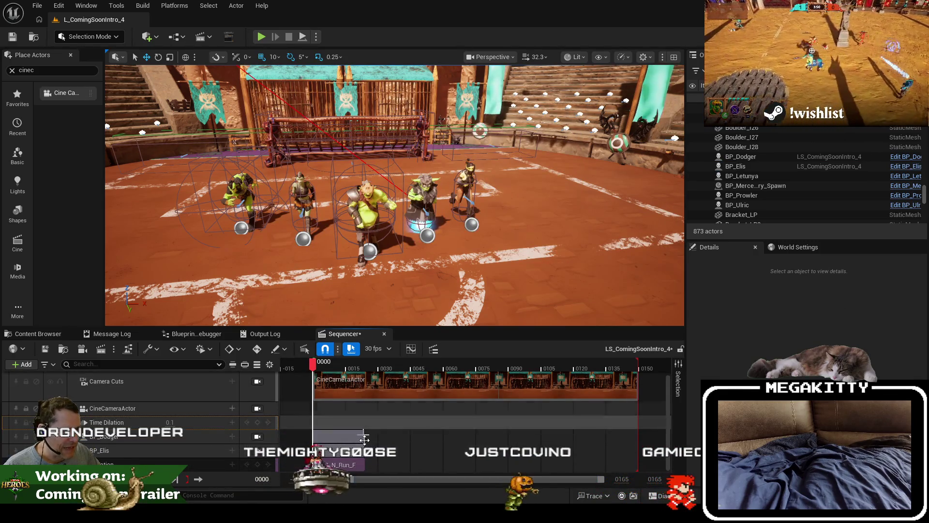
{"action": "scroll", "coordinate": [365, 427], "scroll_direction": "up", "scroll_amount": 1}
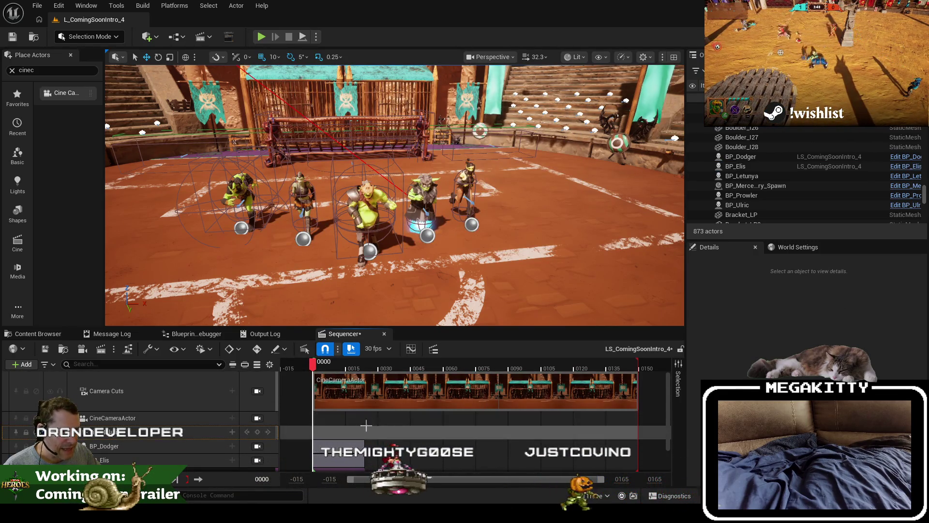
{"action": "scroll", "coordinate": [358, 446], "scroll_direction": "down", "scroll_amount": 1}
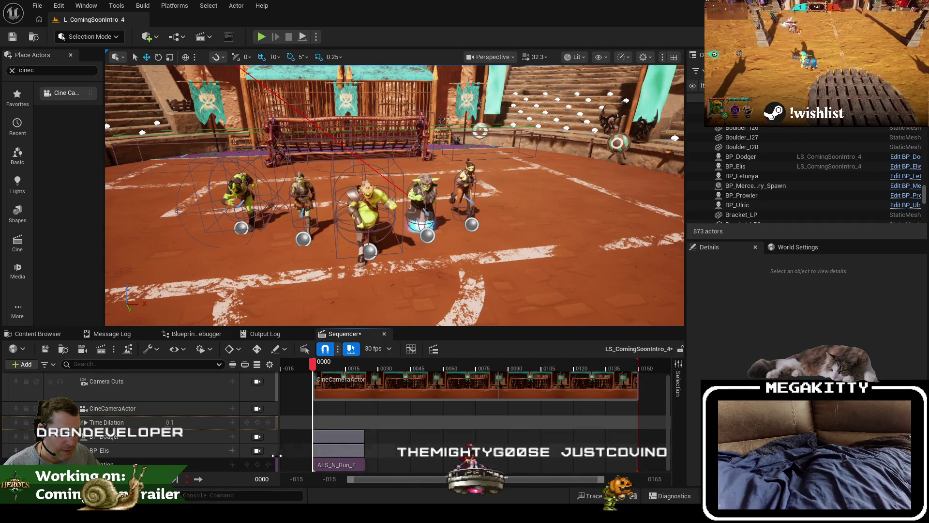
{"action": "left_click", "coordinate": [79, 437]}
{"action": "left_click", "coordinate": [78, 437]}
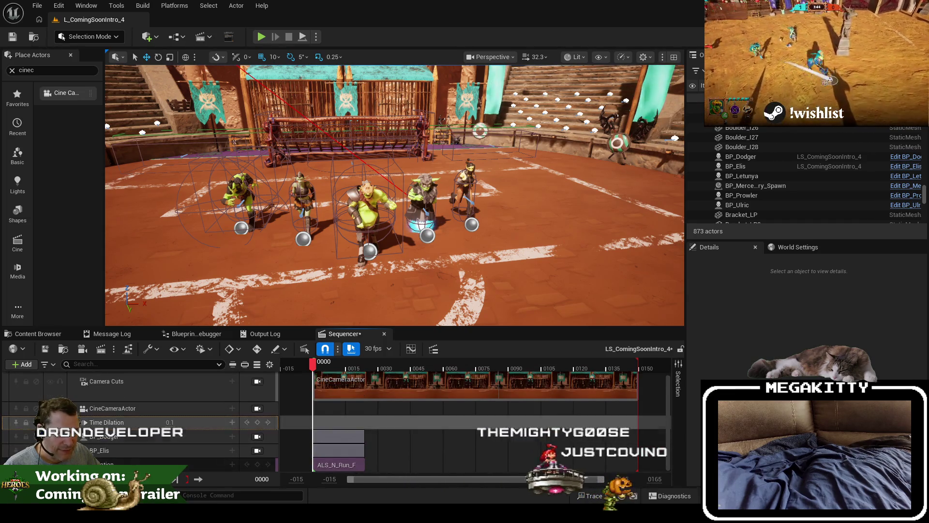
{"action": "scroll", "coordinate": [211, 431], "scroll_direction": "up", "scroll_amount": 1}
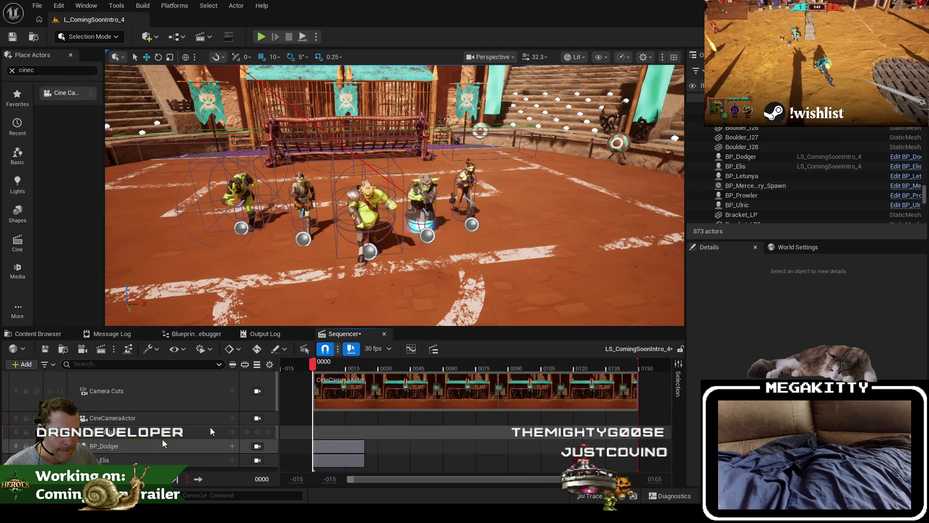
{"action": "left_click", "coordinate": [753, 177]}
{"action": "mouse_move", "coordinate": [742, 175]}
{"action": "left_mouse_down"}
{"action": "mouse_move", "coordinate": [127, 414]}
{"action": "mouse_move", "coordinate": [128, 463]}
{"action": "left_mouse_up"}
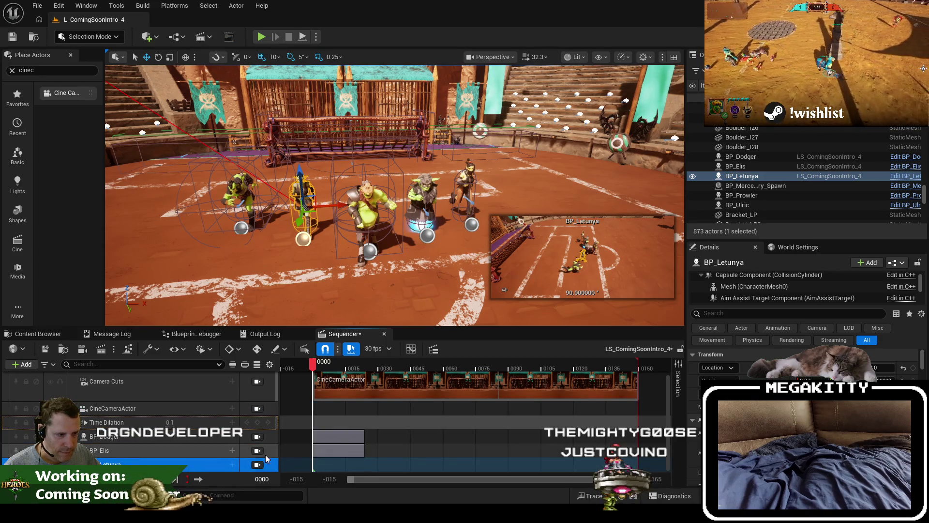
Step: Give BP_Letunya's track a run animation clip via an 'un' search
{"action": "left_click", "coordinate": [231, 464]}
{"action": "mouse_move", "coordinate": [262, 93]}
{"action": "type", "text": "un f"}
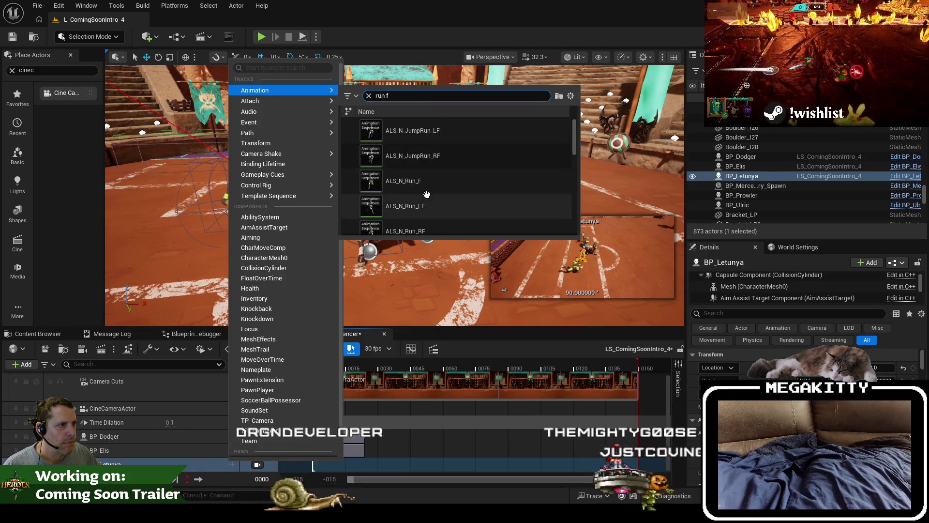
{"action": "left_click", "coordinate": [412, 179]}
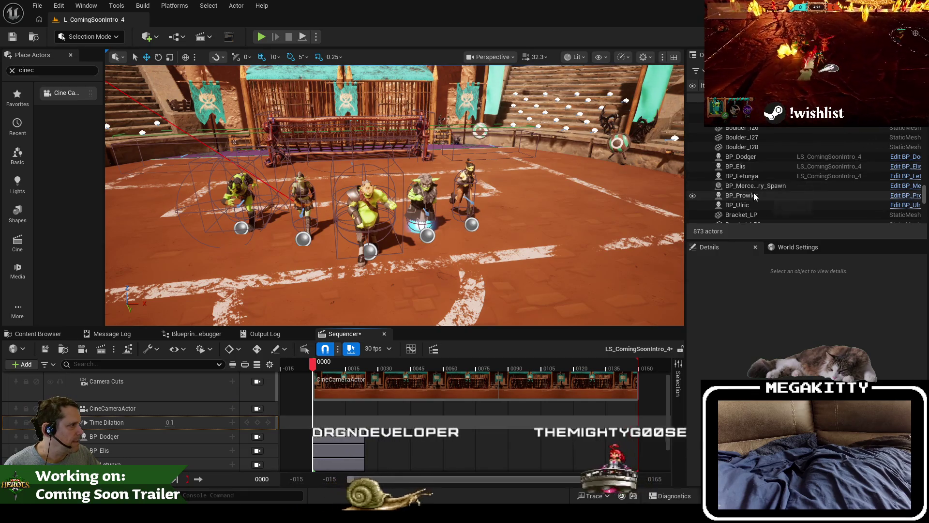
Step: Add BP_Prowler with an A_run_front clip, then add BP_Ulric as a sequence track
{"action": "mouse_move", "coordinate": [753, 196]}
{"action": "left_mouse_down"}
{"action": "mouse_move", "coordinate": [408, 332]}
{"action": "mouse_move", "coordinate": [148, 452]}
{"action": "left_mouse_up"}
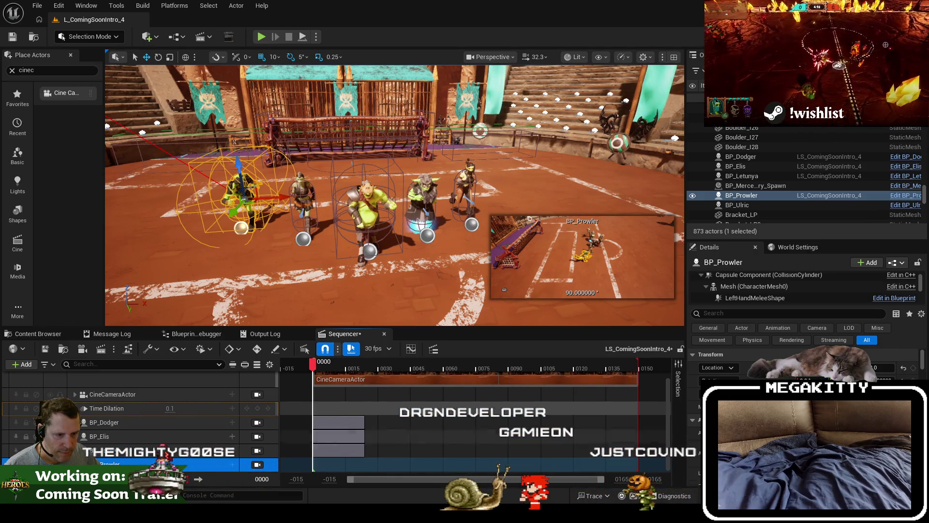
{"action": "left_click", "coordinate": [232, 466]}
{"action": "mouse_move", "coordinate": [271, 91]}
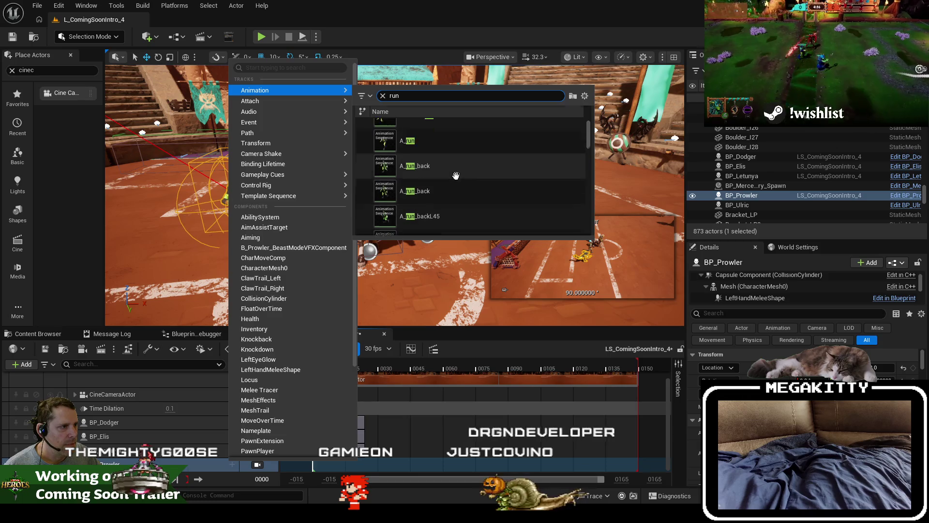
{"action": "scroll", "coordinate": [451, 143], "scroll_direction": "down", "scroll_amount": 2}
{"action": "scroll", "coordinate": [455, 181], "scroll_direction": "up", "scroll_amount": 2}
{"action": "mouse_move", "coordinate": [448, 156]}
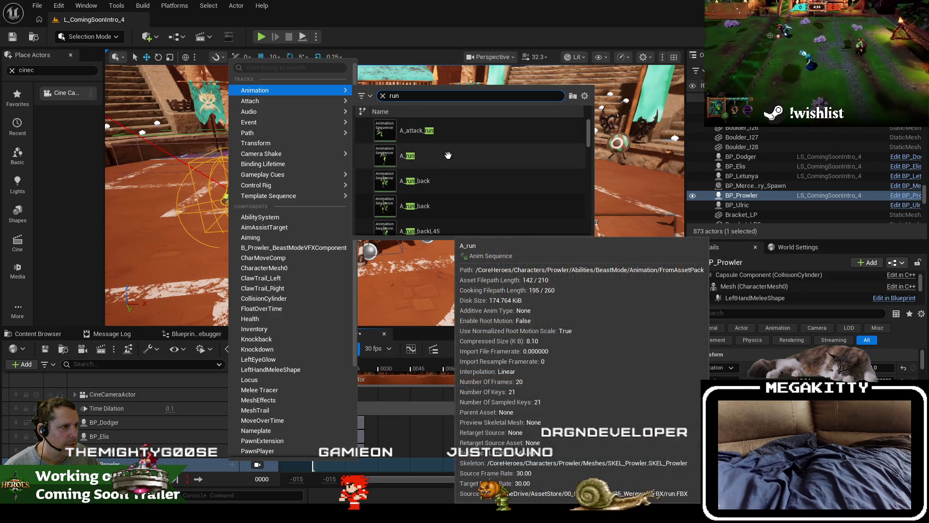
{"action": "key", "text": "Escape"}
{"action": "key", "text": "Escape"}
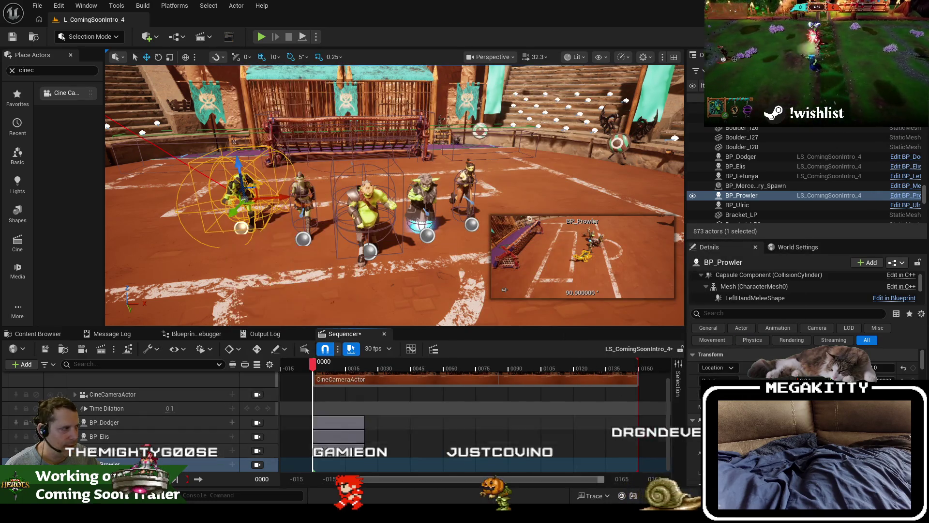
{"action": "left_click", "coordinate": [231, 464]}
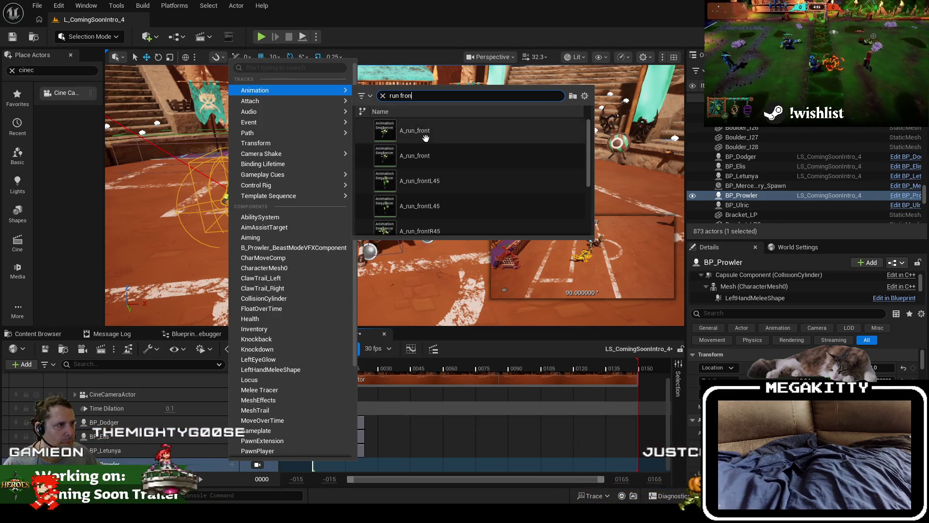
{"action": "key", "text": "Escape"}
{"action": "key", "text": "Escape"}
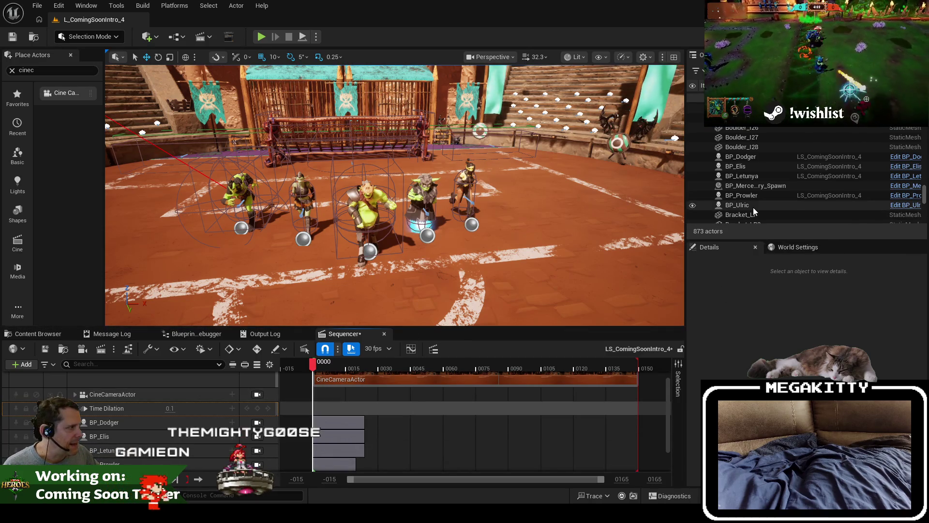
{"action": "mouse_move", "coordinate": [737, 205]}
{"action": "left_mouse_down"}
{"action": "mouse_move", "coordinate": [435, 315]}
{"action": "mouse_move", "coordinate": [126, 387]}
{"action": "left_mouse_up"}
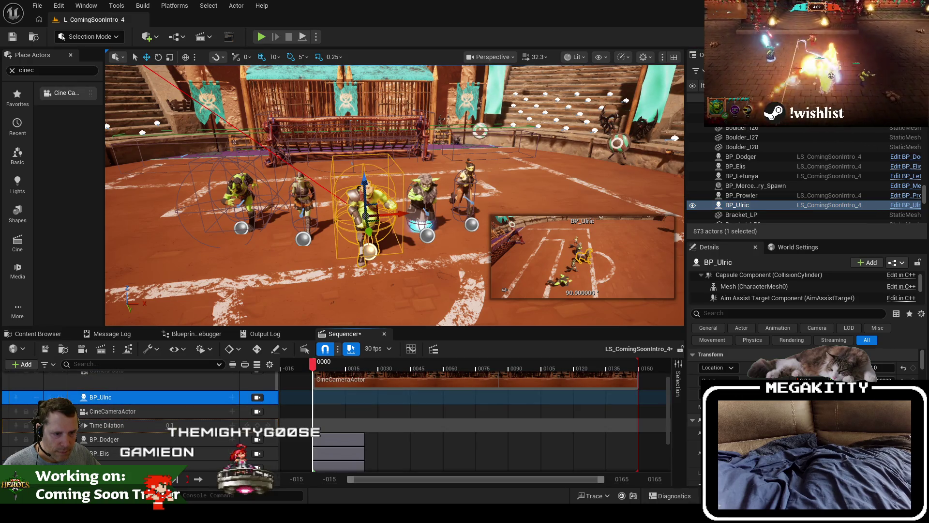
Step: Add an anim_run_1 clip to BP_Ulric's track and collapse the track
{"action": "scroll", "coordinate": [117, 465], "scroll_direction": "down", "scroll_amount": 2}
{"action": "scroll", "coordinate": [115, 436], "scroll_direction": "up", "scroll_amount": 1}
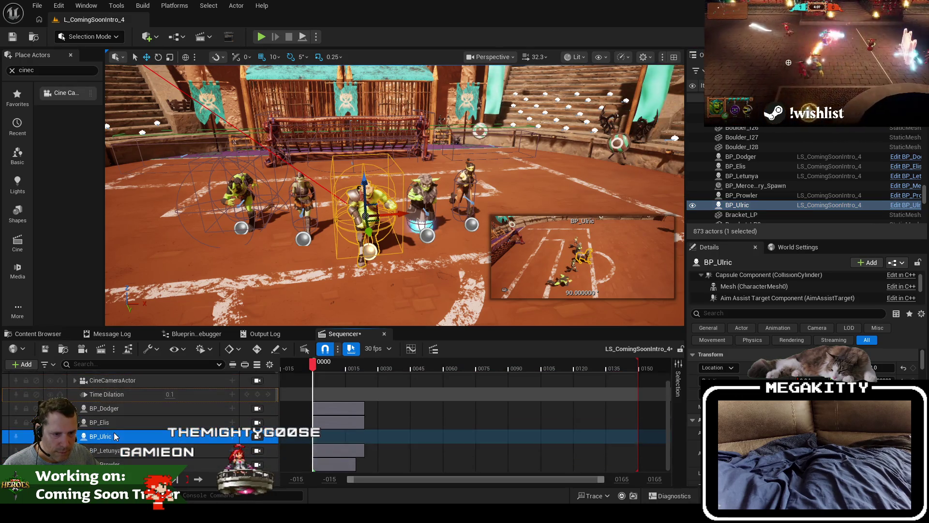
{"action": "left_click", "coordinate": [232, 436]}
{"action": "mouse_move", "coordinate": [273, 61]}
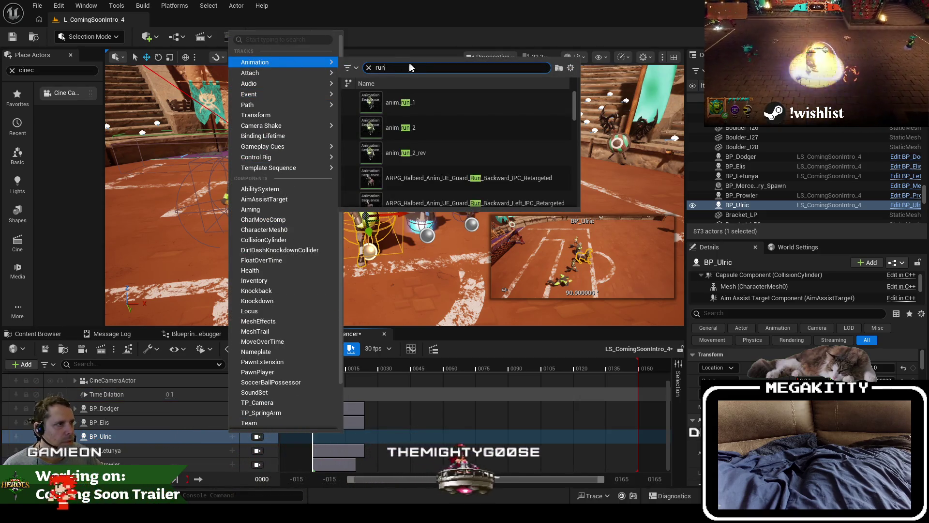
{"action": "left_click", "coordinate": [402, 103]}
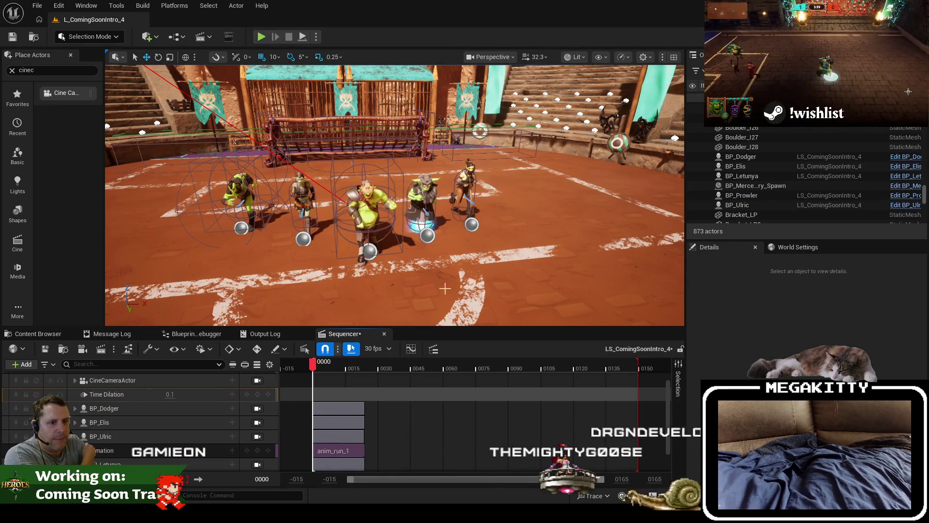
{"action": "left_click", "coordinate": [78, 436]}
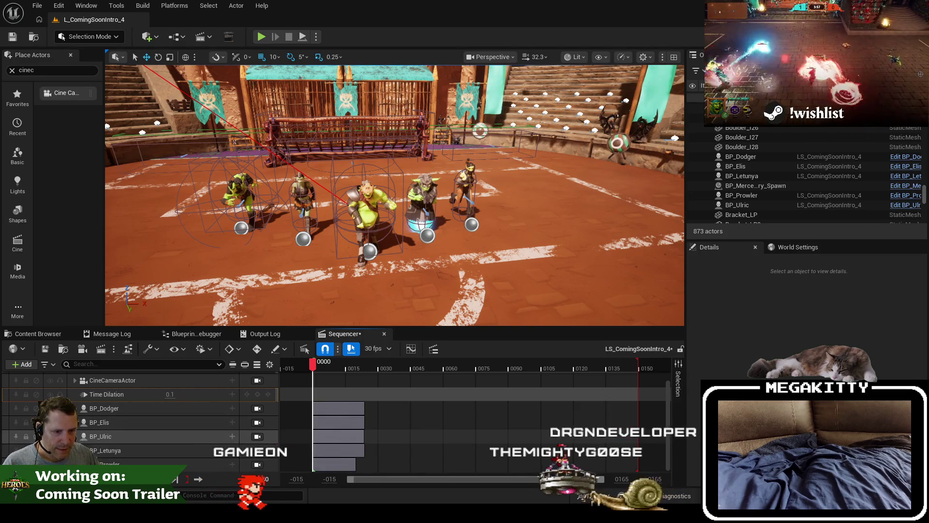
Step: Save the intro sequence from the File menu and start playback
{"action": "left_click", "coordinate": [37, 6]}
{"action": "left_click", "coordinate": [85, 142]}
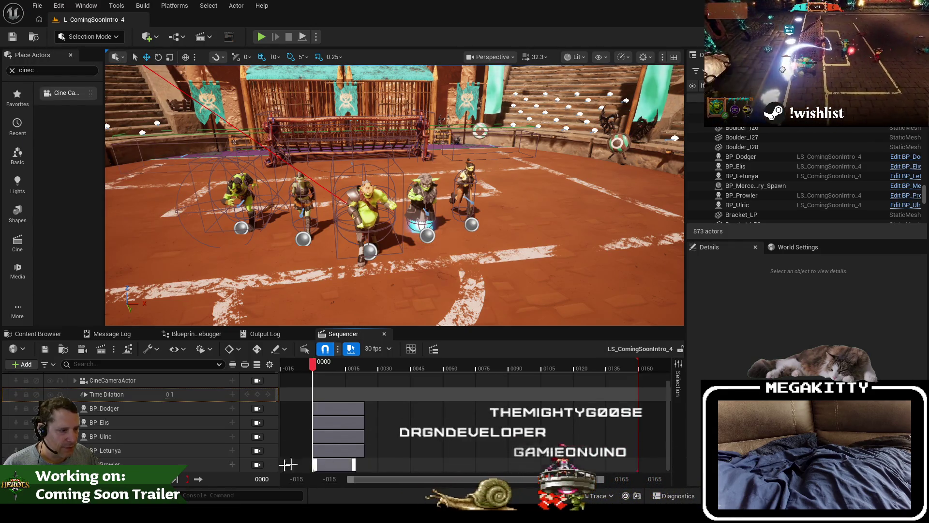
{"action": "key", "text": "space"}
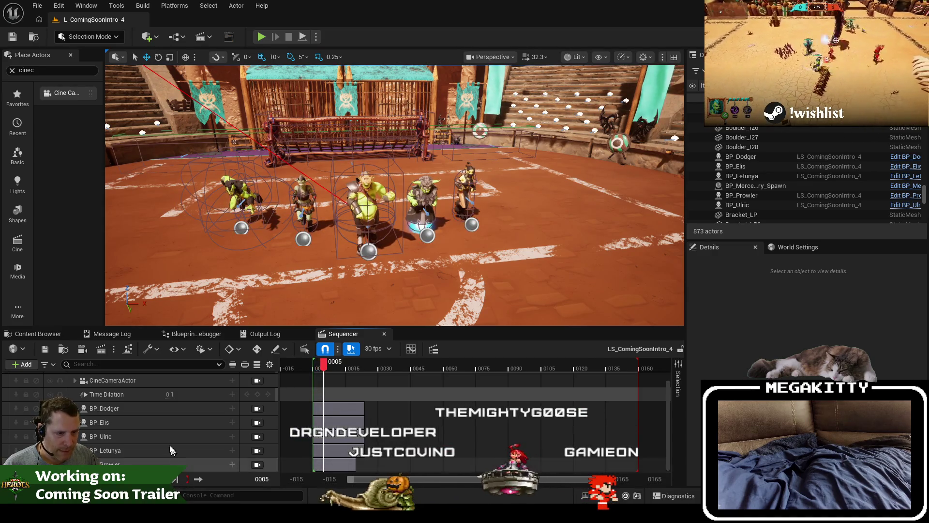
Step: Lock the viewport to the Camera Cuts CineCameraActor and play the sequence, pausing and resuming
{"action": "left_click", "coordinate": [258, 381]}
{"action": "left_click", "coordinate": [260, 391]}
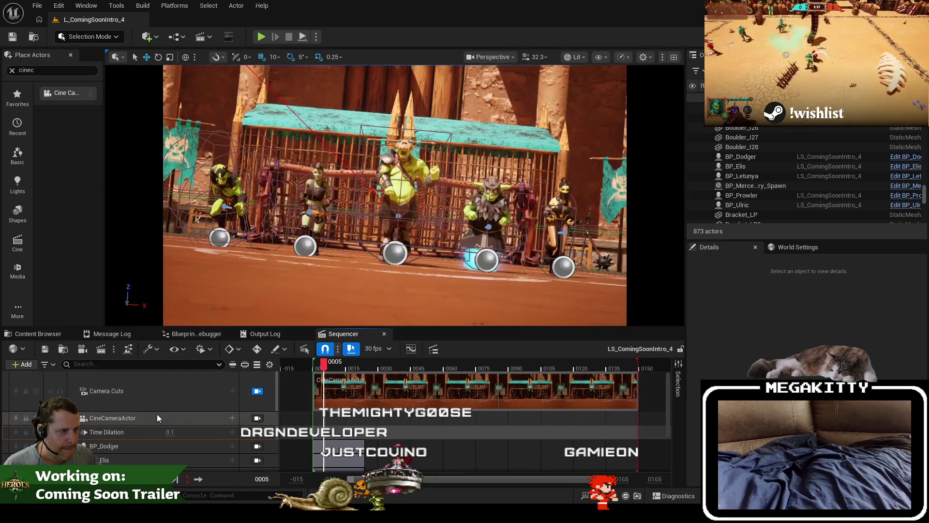
{"action": "scroll", "coordinate": [258, 426], "scroll_direction": "down", "scroll_amount": 2}
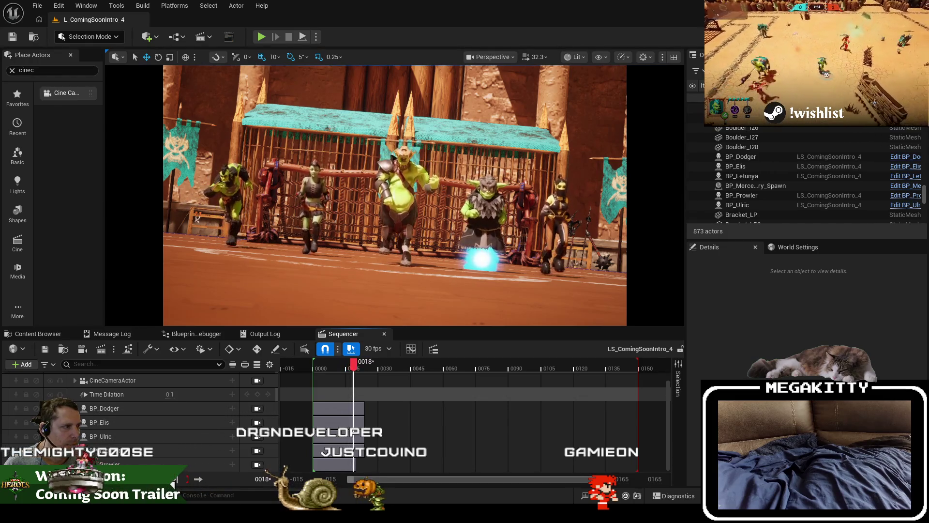
{"action": "key", "text": "space"}
{"action": "key", "text": "space"}
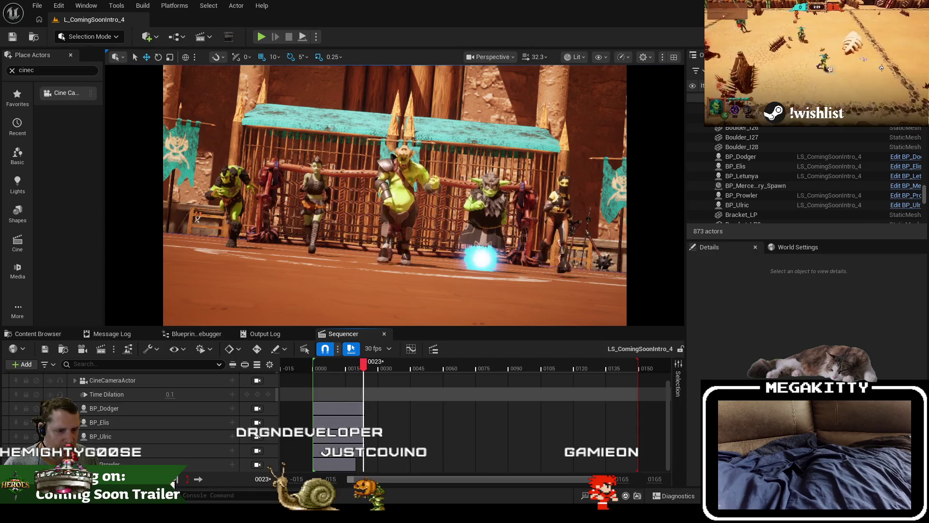
{"action": "key", "text": "space"}
{"action": "key", "text": "space"}
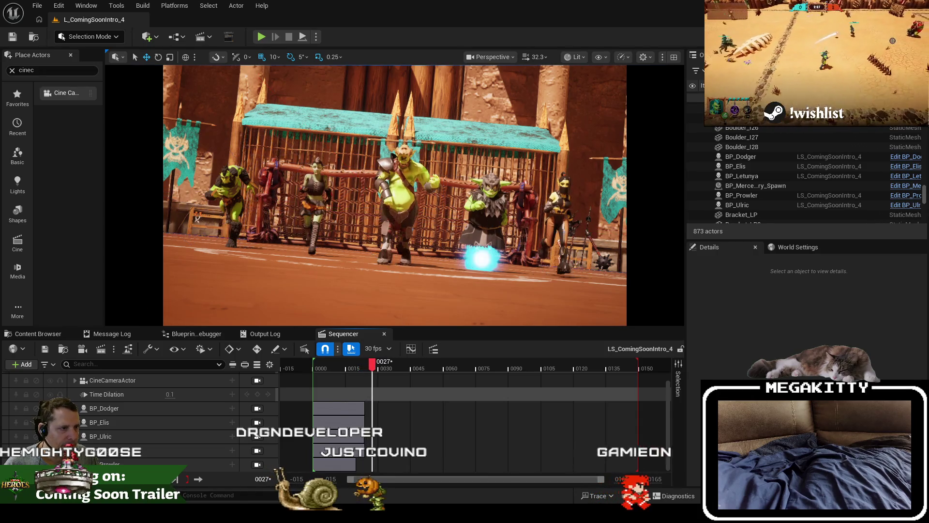
{"action": "key", "text": "space"}
Step: Rewind to frame 0000, replay to frame 0011, then rewind to 0000 again
{"action": "left_click_drag", "start_coordinate": [383, 362], "coordinate": [313, 362]}
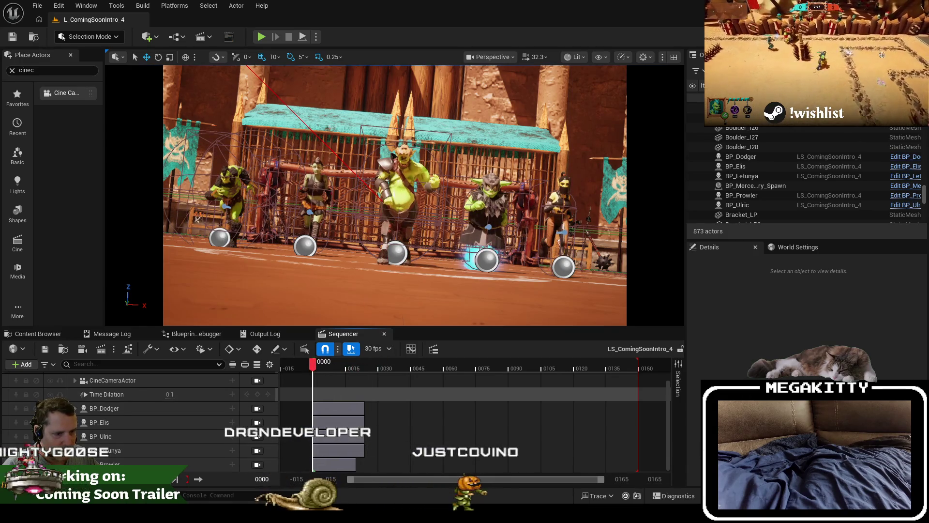
{"action": "key", "text": "space"}
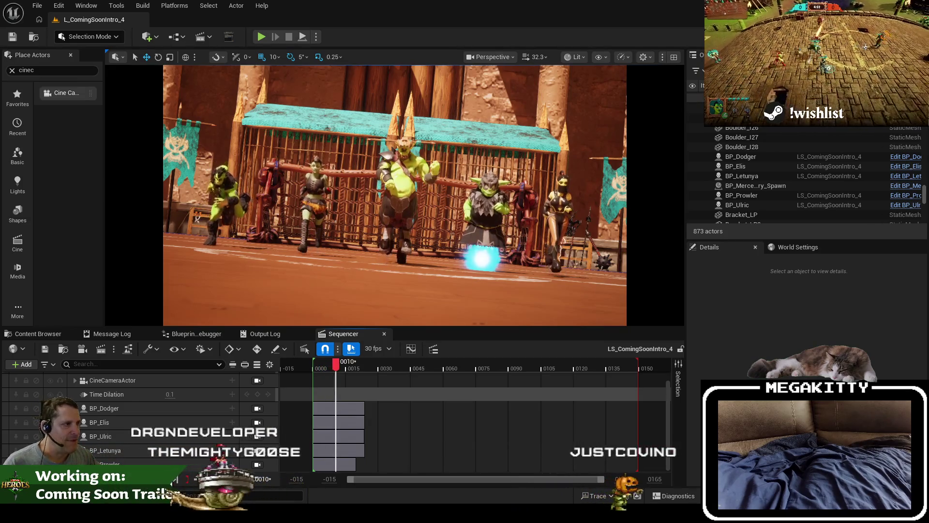
{"action": "key", "text": "space"}
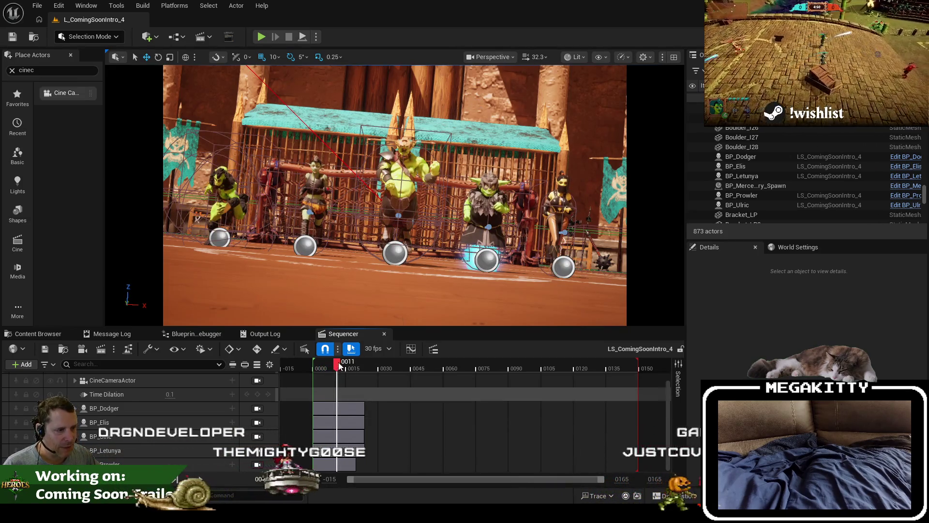
{"action": "left_click_drag", "start_coordinate": [338, 366], "coordinate": [312, 367]}
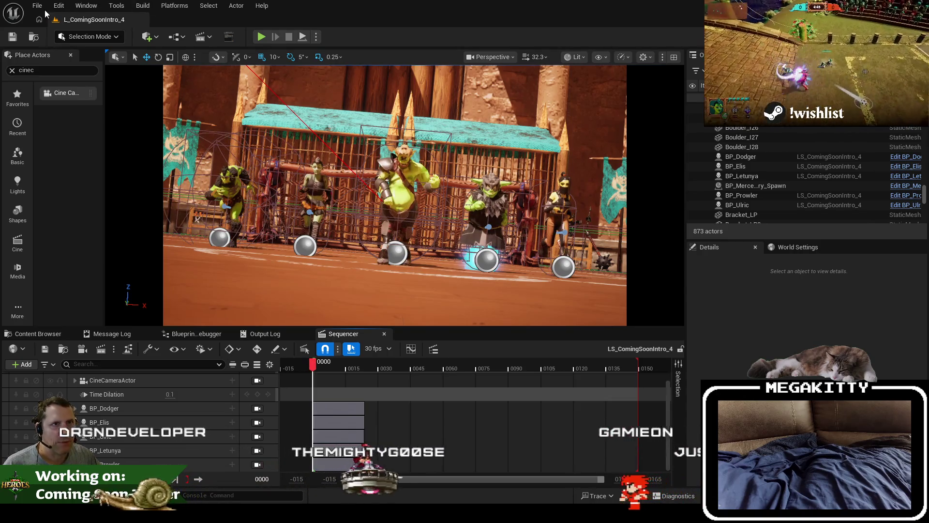
Step: Load L_ComingSoonIntro_2, review its Level Blueprint's looping sequence player, then play it in the editor
{"action": "left_click", "coordinate": [37, 6]}
{"action": "left_click", "coordinate": [463, 408]}
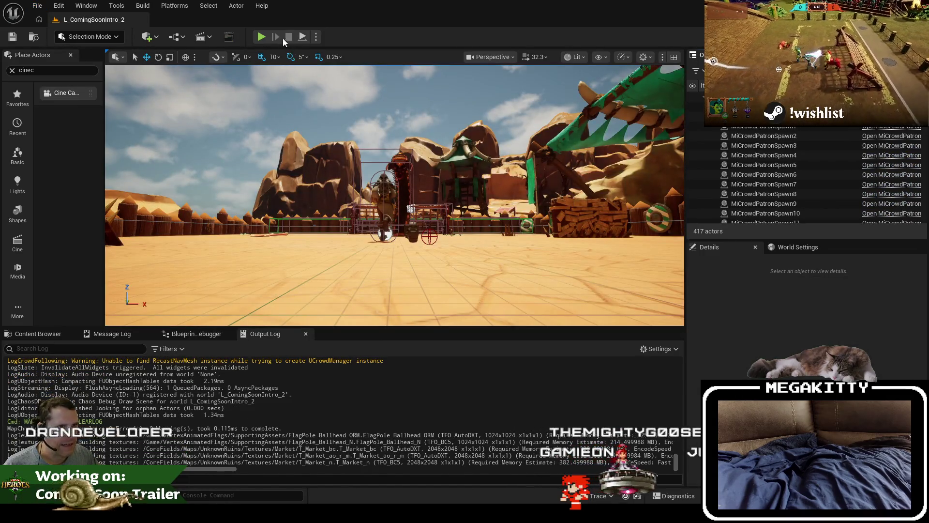
{"action": "left_click", "coordinate": [174, 38]}
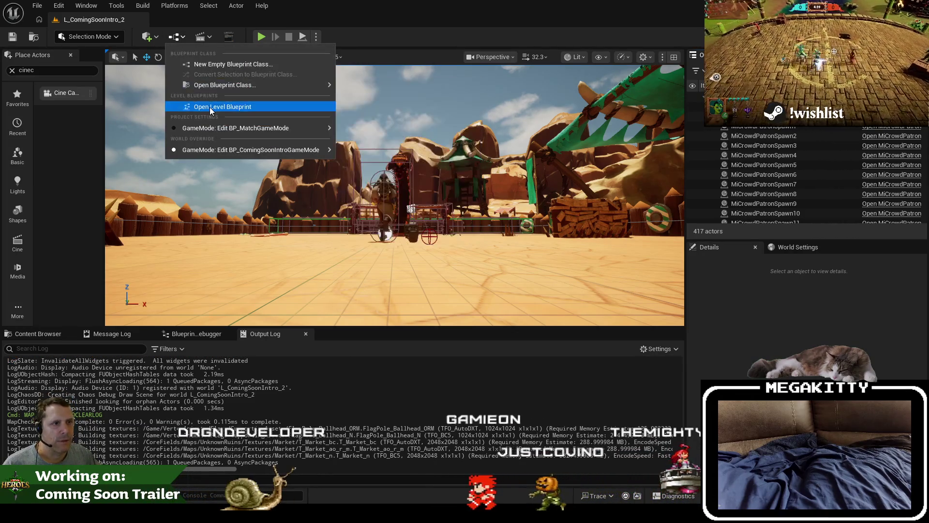
{"action": "left_click", "coordinate": [210, 107]}
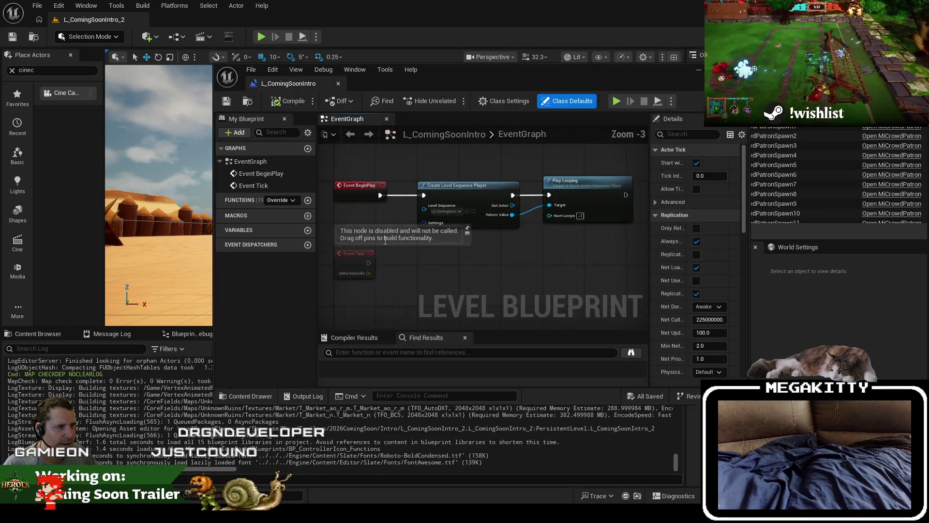
{"action": "left_click", "coordinate": [339, 84]}
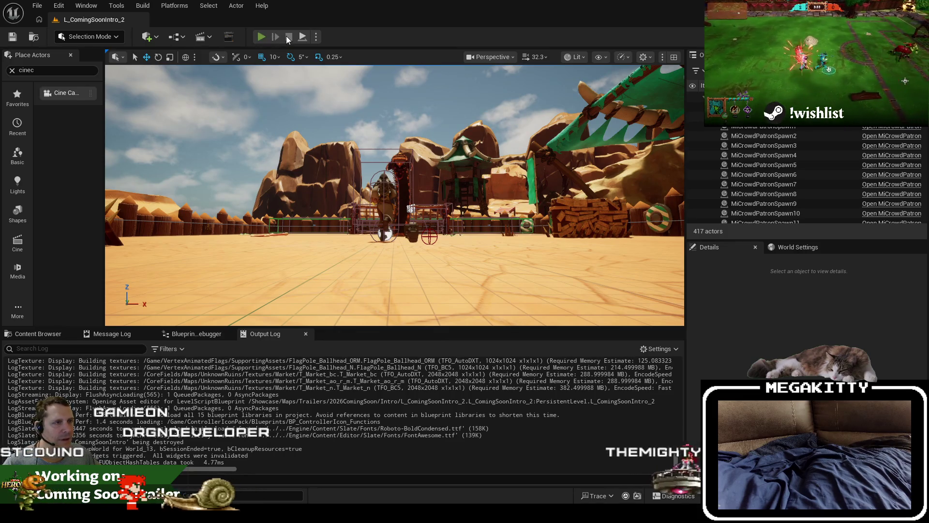
{"action": "key", "text": "alt+p"}
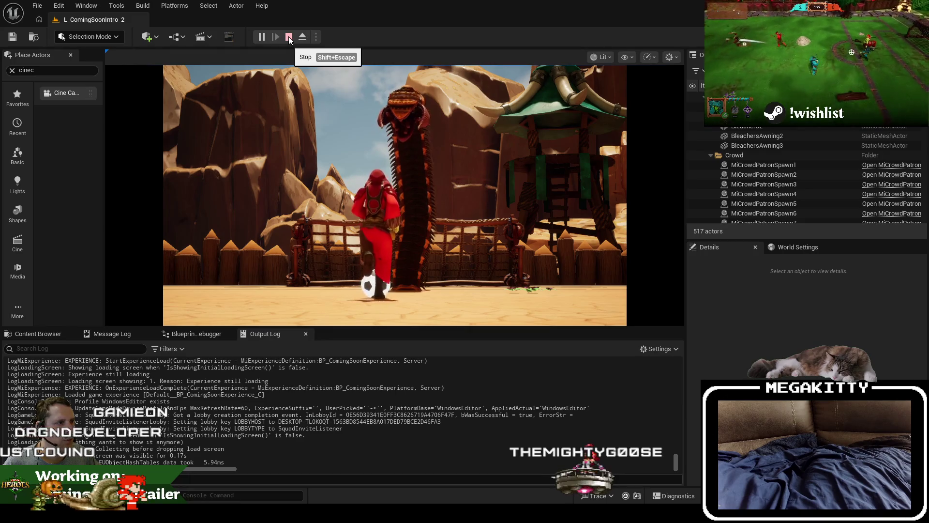
Step: Stop the running intro, replay it in the editor, and stop it again
{"action": "left_click", "coordinate": [289, 37]}
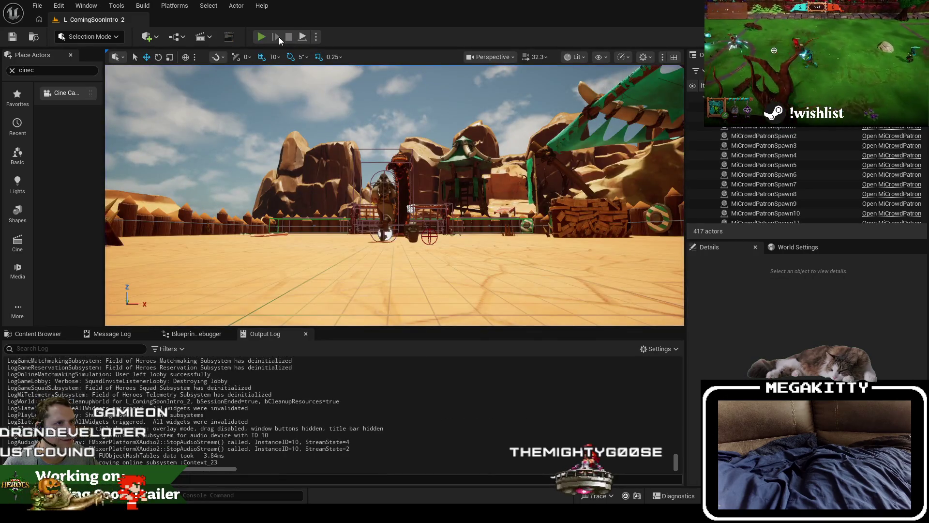
{"action": "key", "text": "alt+p"}
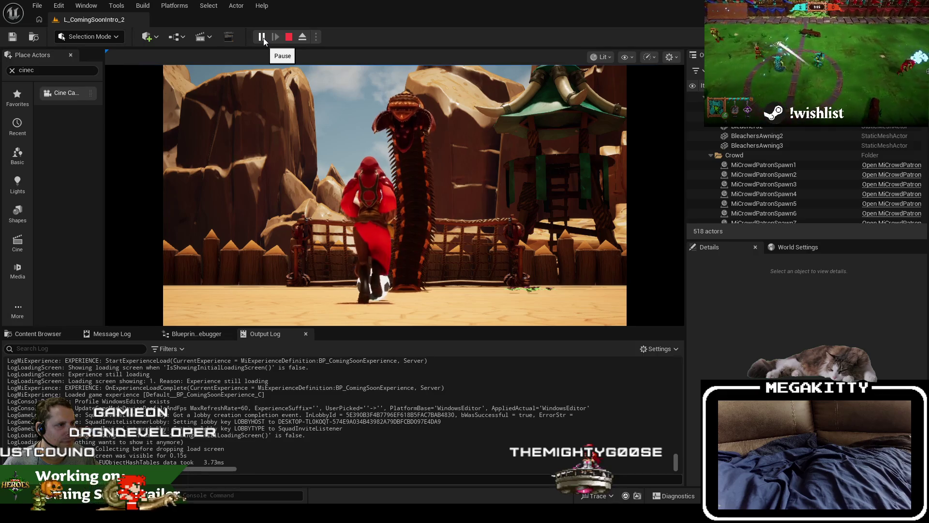
{"action": "left_click", "coordinate": [289, 38]}
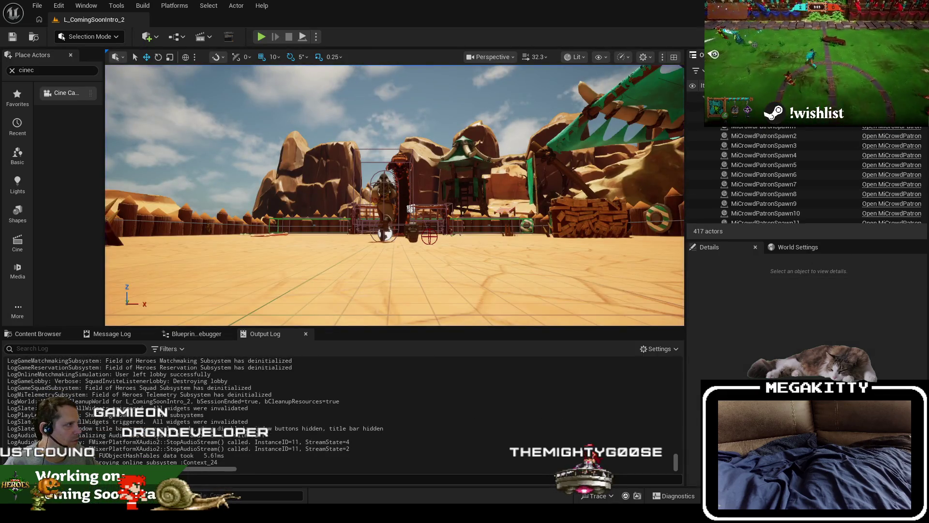
Step: Select the CineCameraActor and tilt it about 5 degrees with the rotate gizmo
{"action": "type", "text": "ine"}
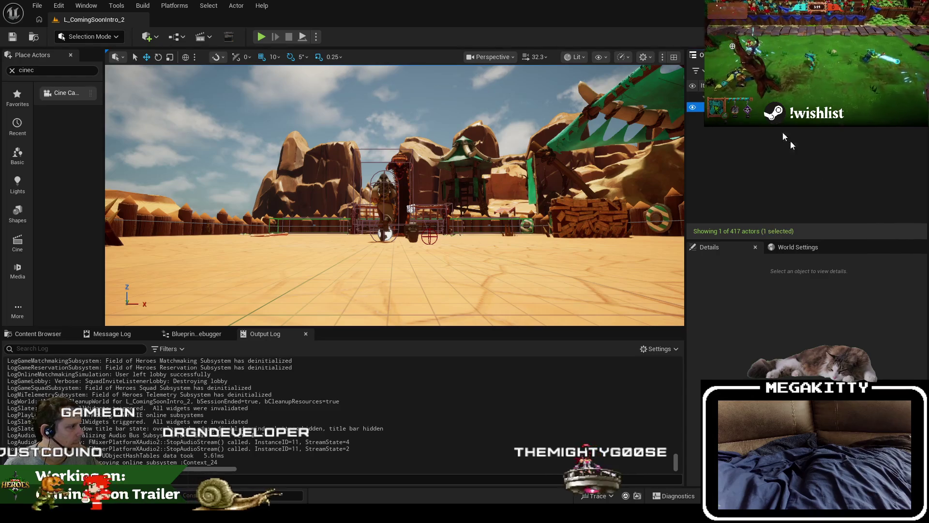
{"action": "left_click", "coordinate": [775, 107]}
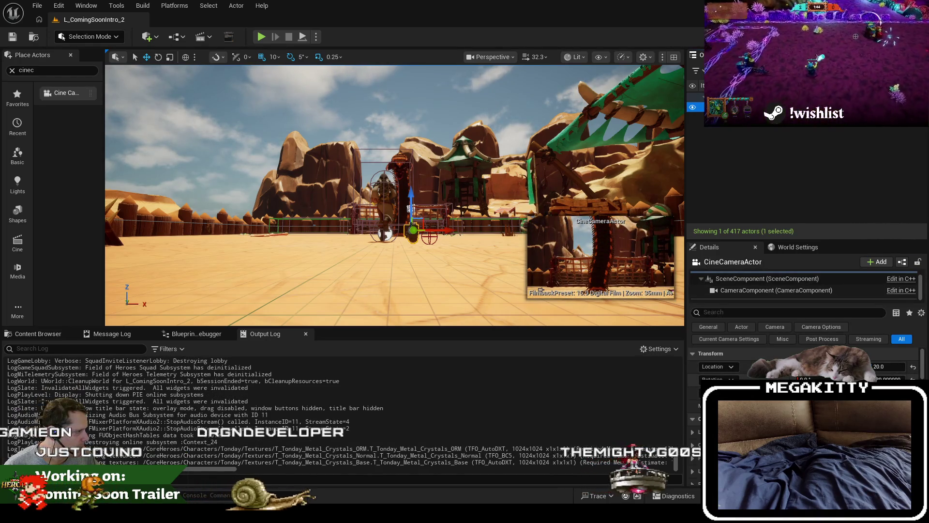
{"action": "left_click_drag", "start_coordinate": [561, 217], "coordinate": [532, 202]}
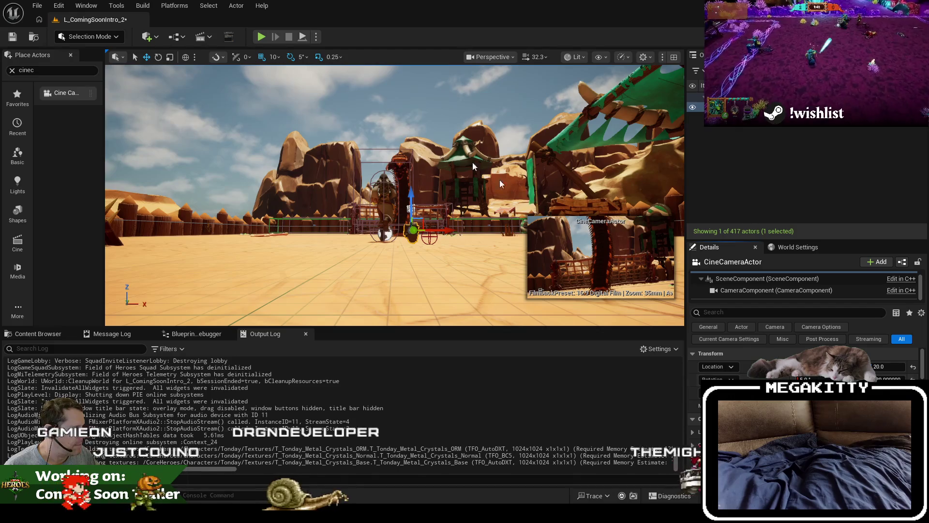
Step: Play and stop the intro twice to check the tilted camera shot
{"action": "left_click", "coordinate": [261, 37]}
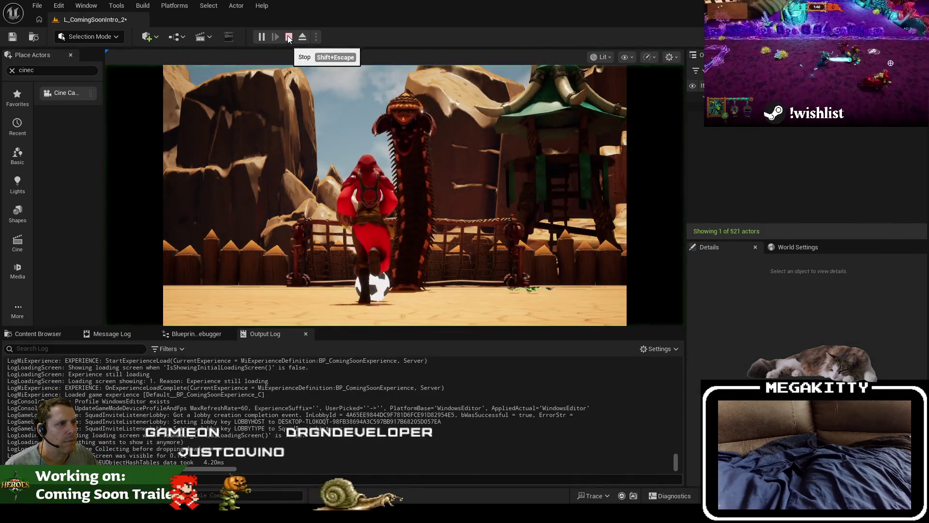
{"action": "left_click", "coordinate": [289, 36]}
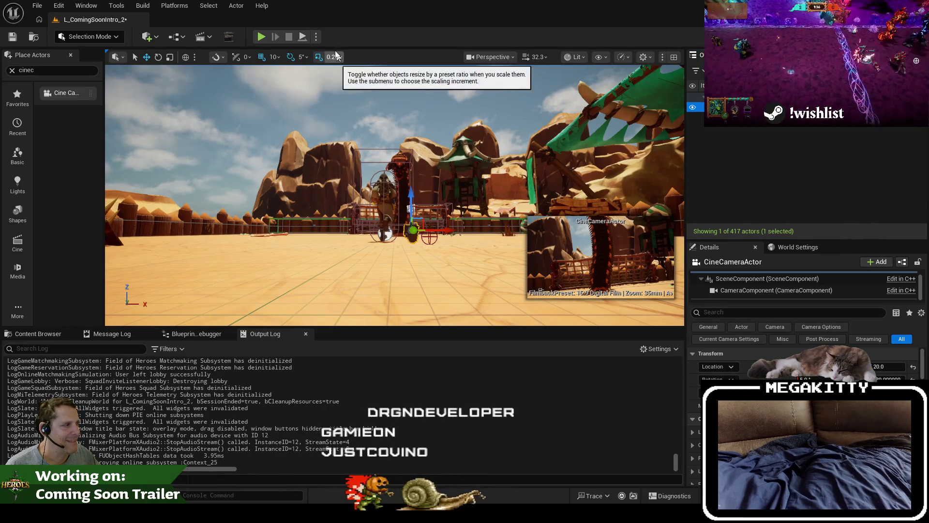
{"action": "key", "text": "alt+p"}
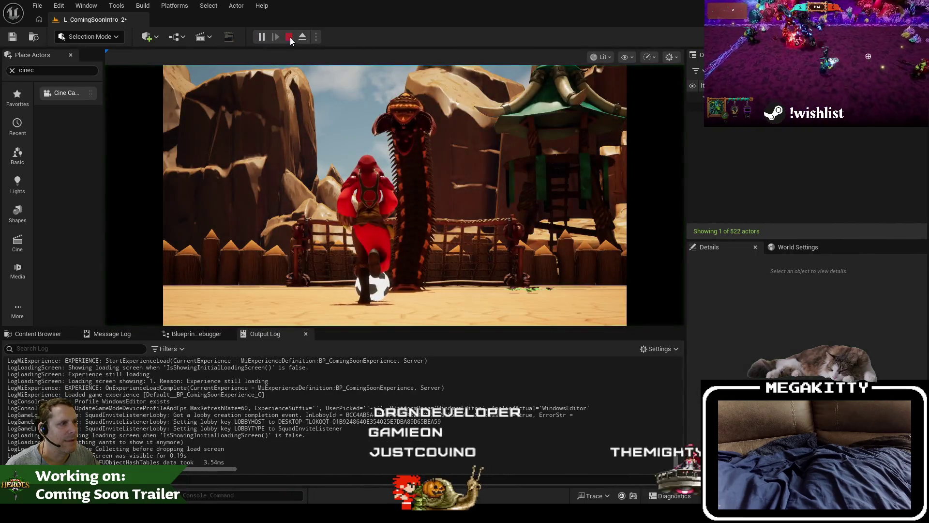
{"action": "left_click", "coordinate": [289, 37]}
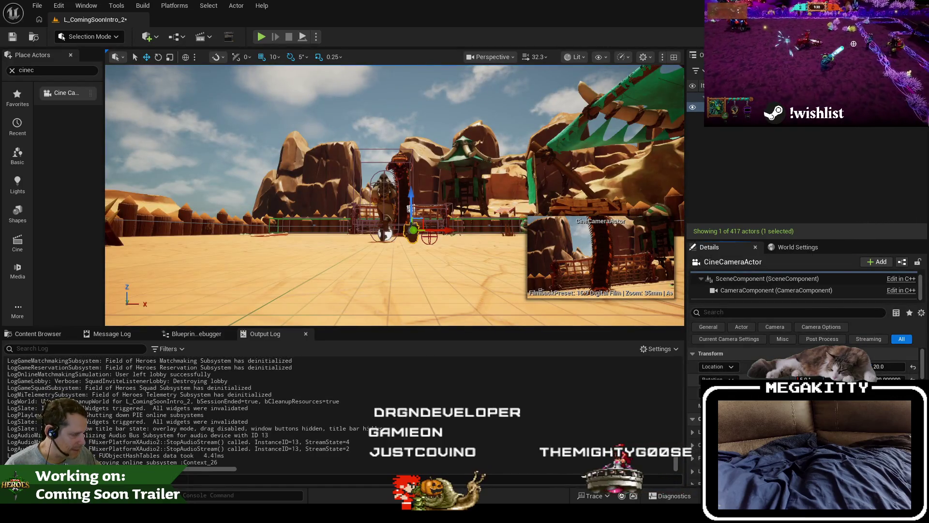
{"action": "left_click", "coordinate": [45, 333]}
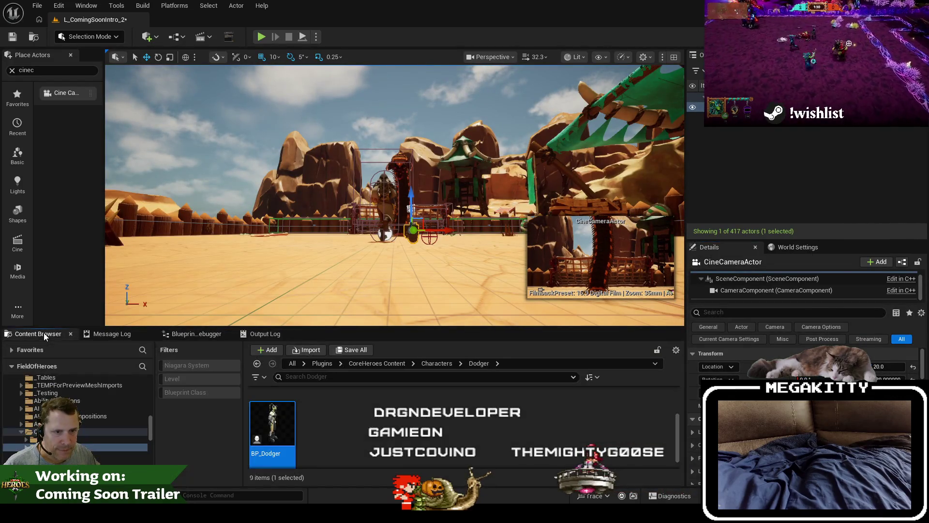
Step: Open the LS_ComingSoonIntro_2 level sequence from the Cinematics menu
{"action": "left_click", "coordinate": [183, 39]}
{"action": "left_click", "coordinate": [203, 37]}
{"action": "left_click", "coordinate": [254, 123]}
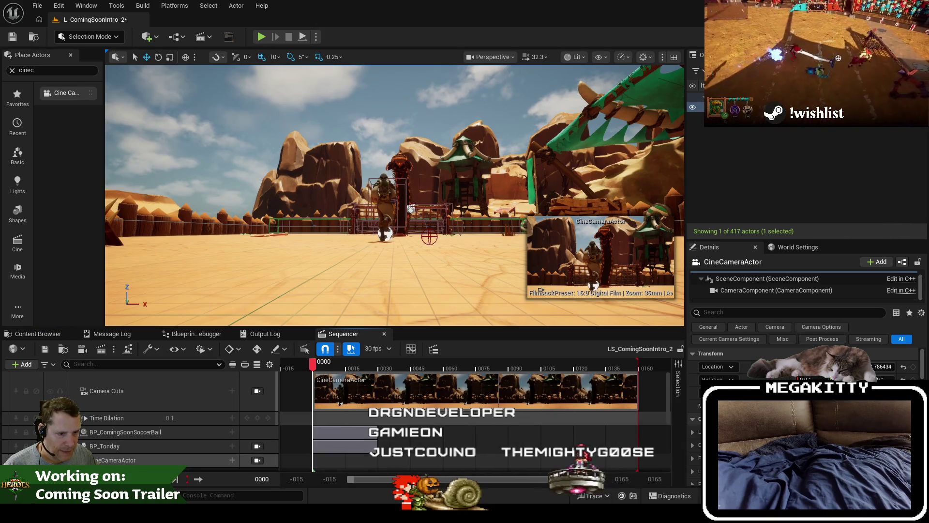
Step: Set the CineCameraActor's Rotation Roll to 5.0 in Sequencer and play the intro
{"action": "scroll", "coordinate": [127, 448], "scroll_direction": "down", "scroll_amount": 2}
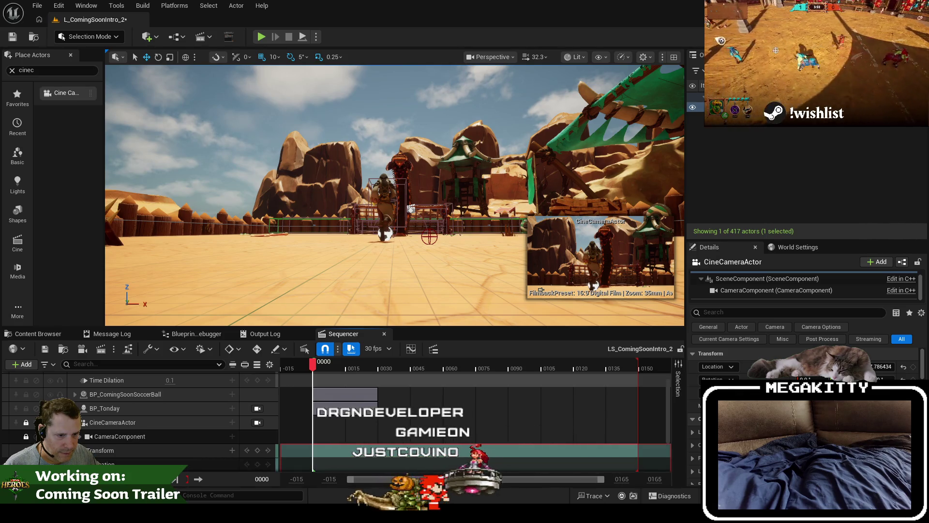
{"action": "left_click", "coordinate": [80, 450]}
{"action": "scroll", "coordinate": [103, 442], "scroll_direction": "down", "scroll_amount": 3}
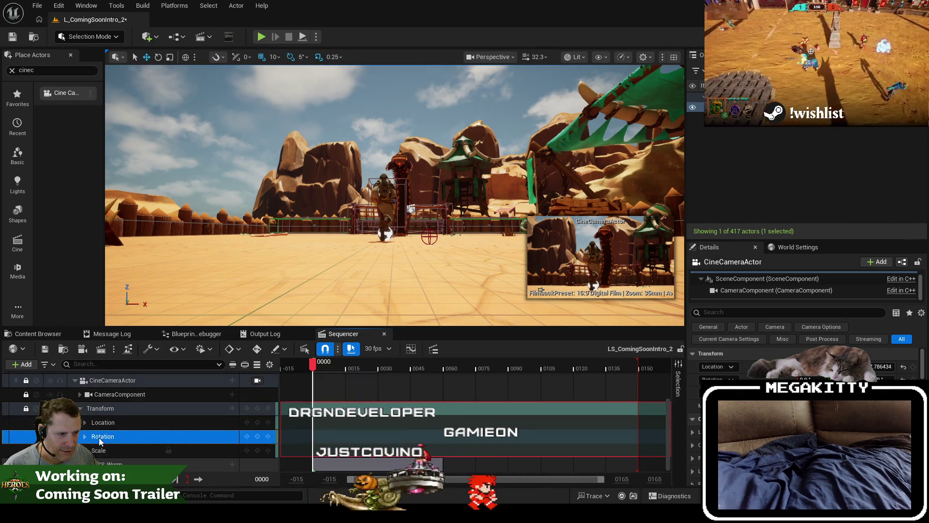
{"action": "left_click", "coordinate": [89, 438]}
{"action": "double_click", "coordinate": [119, 438]}
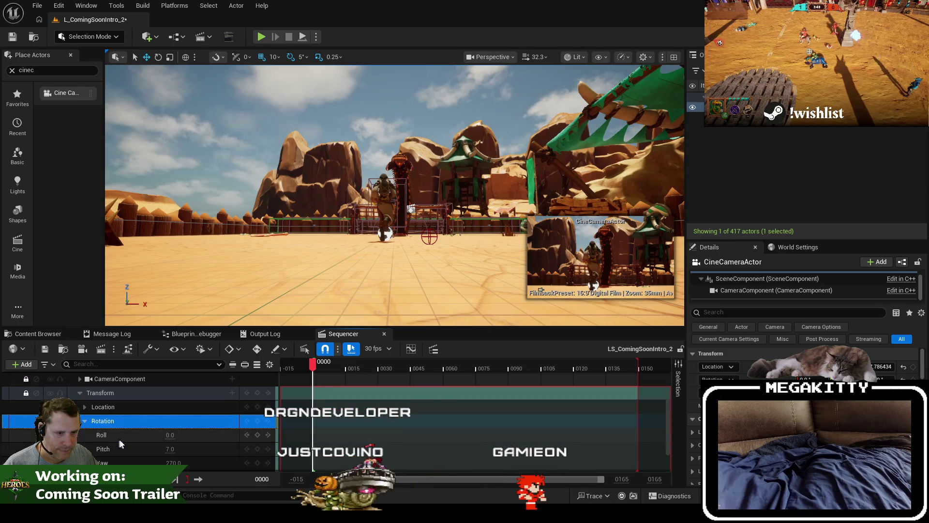
{"action": "left_click", "coordinate": [170, 435]}
{"action": "type", "text": "5"}
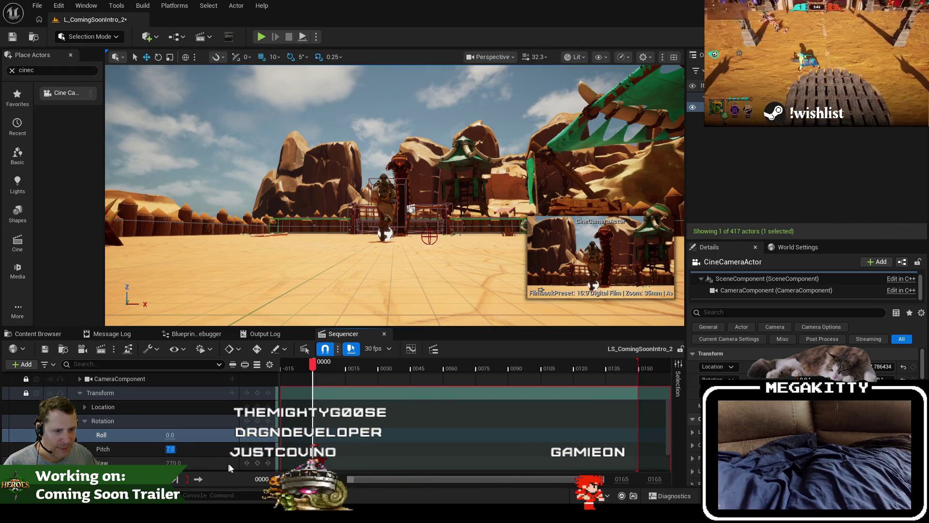
{"action": "key", "text": "Escape"}
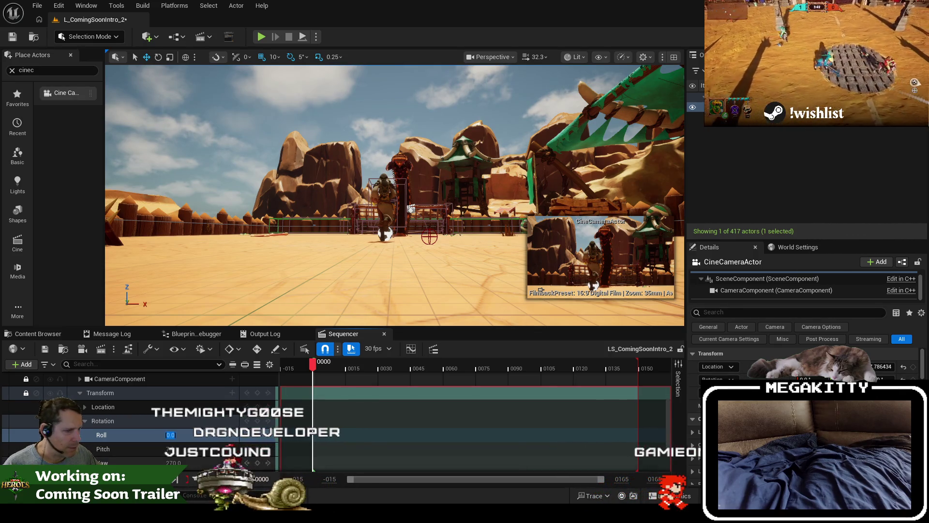
{"action": "key", "text": "Return"}
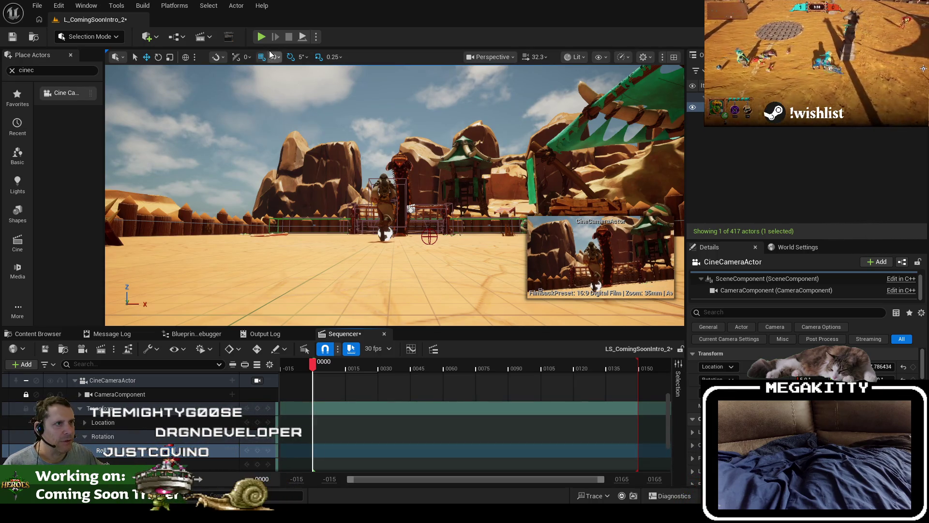
{"action": "left_click", "coordinate": [261, 37]}
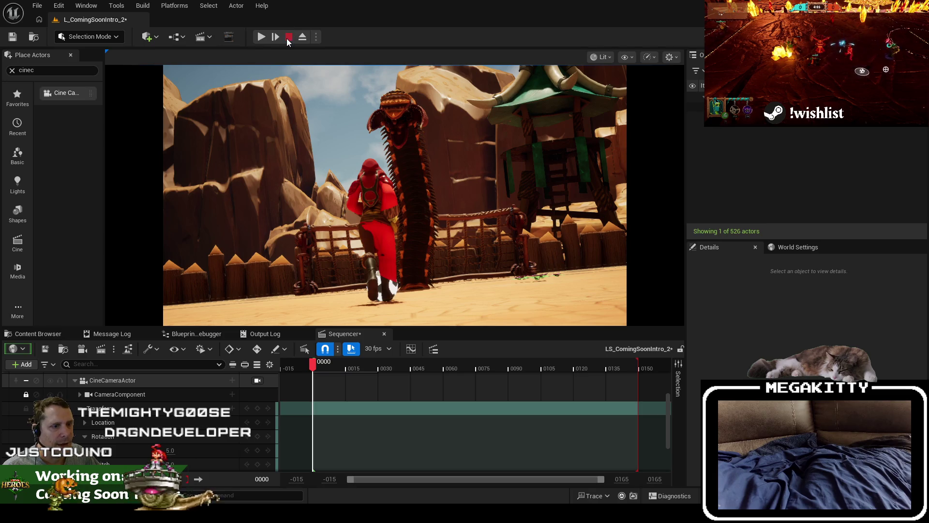
Step: Stop the preview, select the cine camera actor, and save the level
{"action": "left_click", "coordinate": [289, 38]}
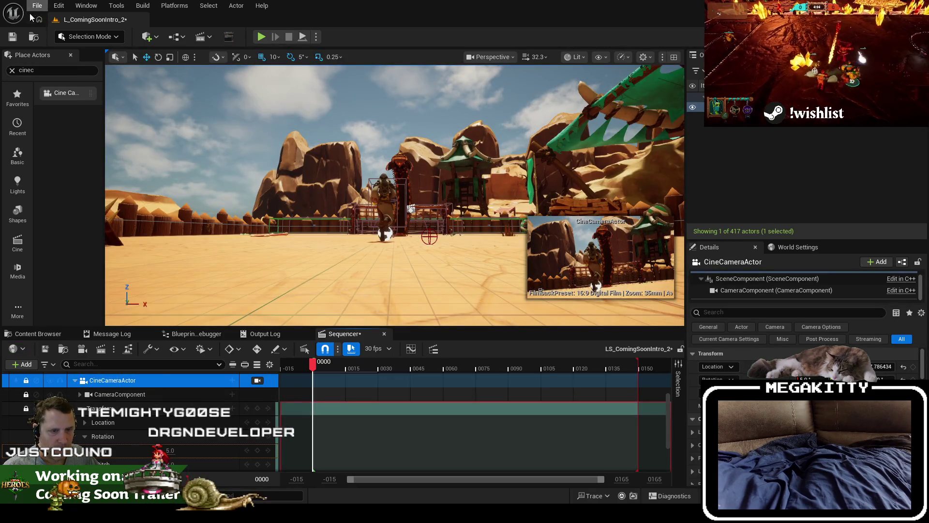
{"action": "left_click", "coordinate": [771, 108]}
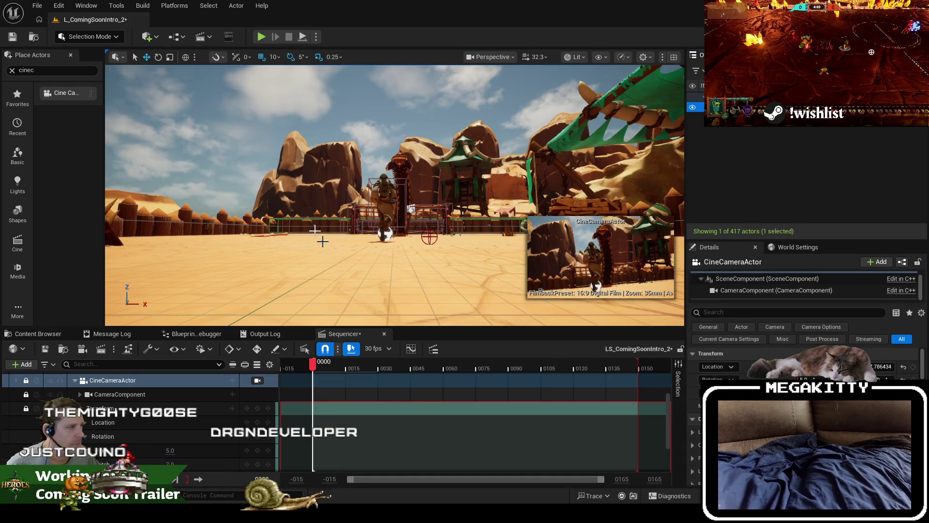
{"action": "key", "text": "ctrl+s"}
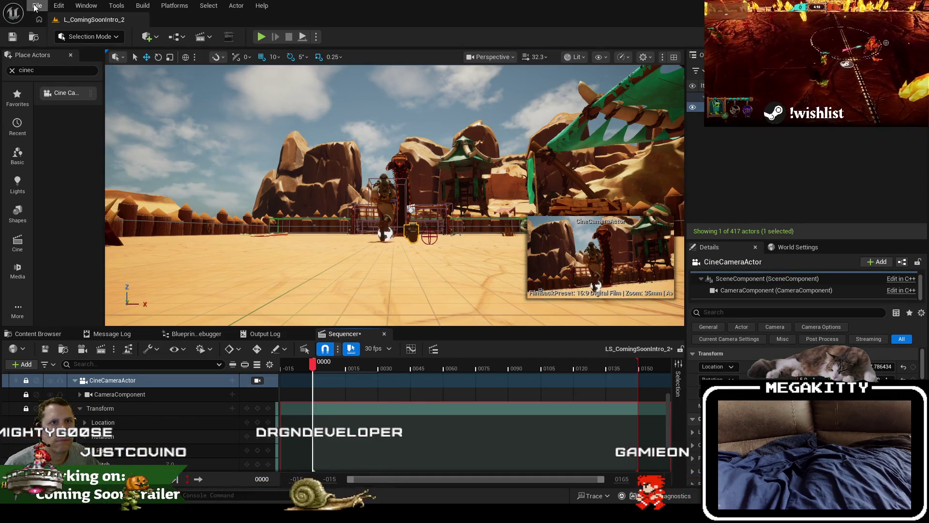
Step: Bring up the File menu's Recent Levels list
{"action": "left_click", "coordinate": [35, 6]}
{"action": "left_click", "coordinate": [73, 148]}
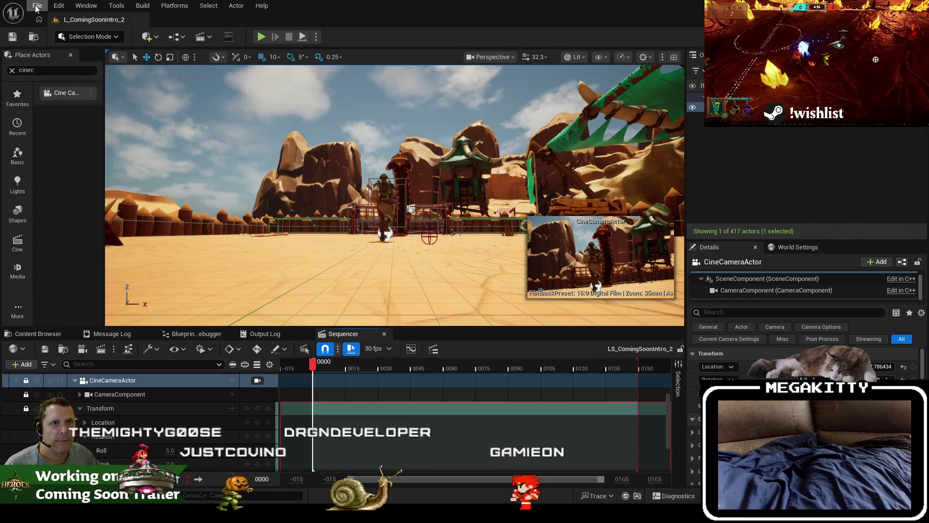
{"action": "left_click", "coordinate": [37, 7]}
Step: Load L_ComingSoonIntro_3, then switch to L_ComingSoonIntro_1 from Recent Levels
{"action": "mouse_move", "coordinate": [114, 75]}
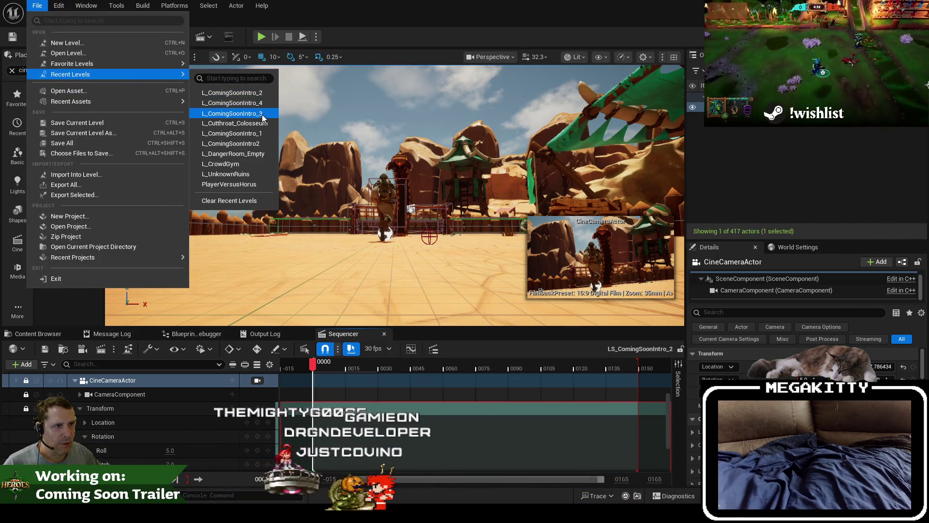
{"action": "left_click", "coordinate": [262, 114]}
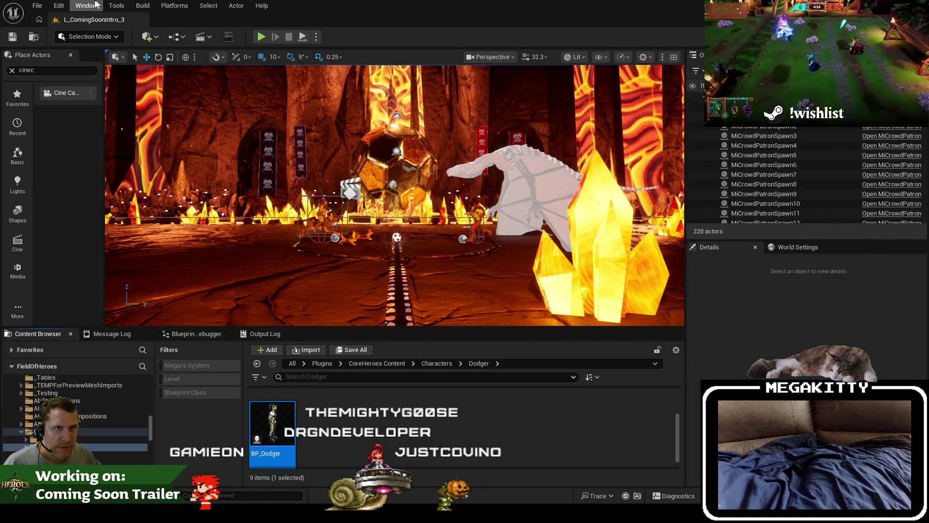
{"action": "left_click", "coordinate": [37, 6]}
{"action": "mouse_move", "coordinate": [100, 100]}
{"action": "mouse_move", "coordinate": [140, 74]}
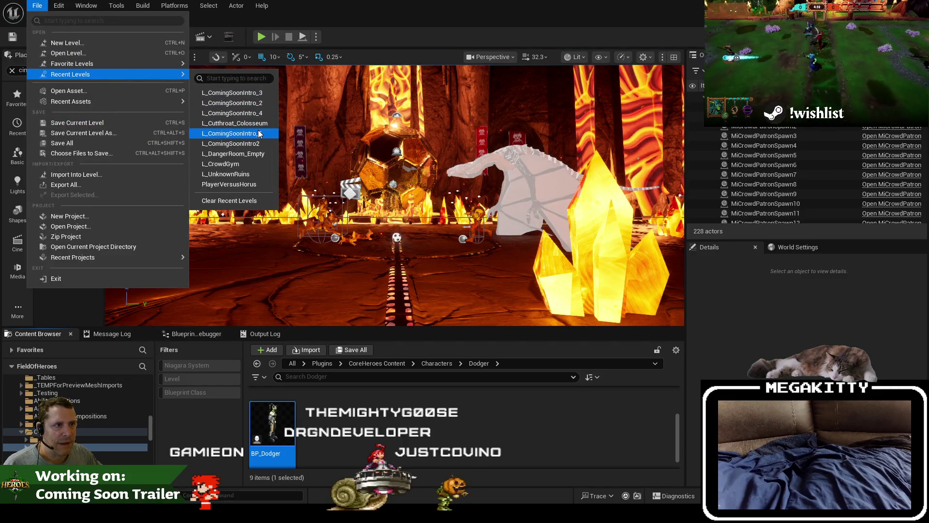
{"action": "left_click", "coordinate": [259, 134]}
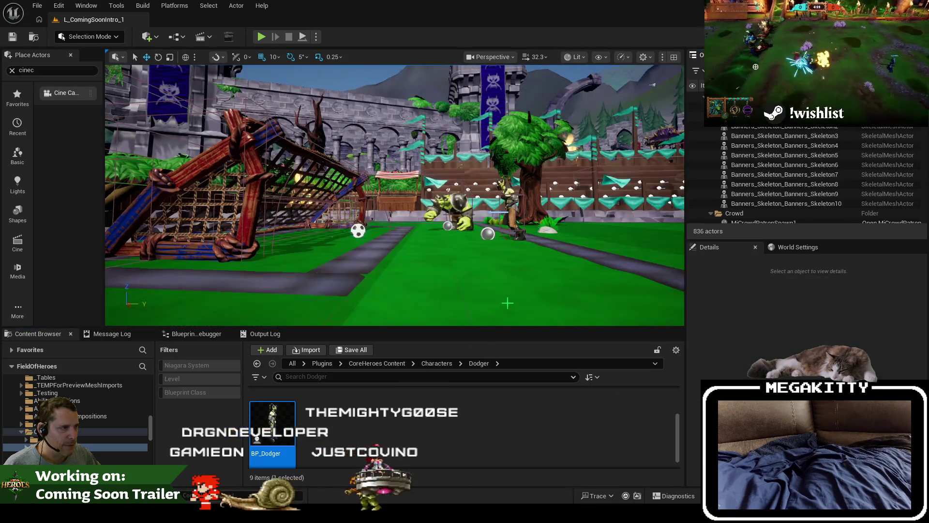
Step: Open the LS_ComingSoonIntro_1 level sequence from the Cinematics menu
{"action": "scroll", "coordinate": [792, 178], "scroll_direction": "down", "scroll_amount": 5}
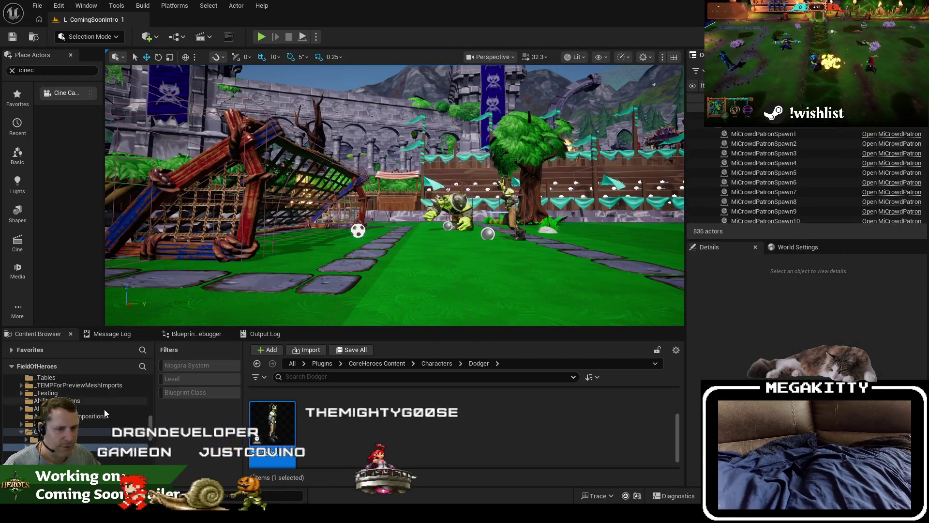
{"action": "left_click", "coordinate": [204, 39]}
{"action": "left_click", "coordinate": [232, 120]}
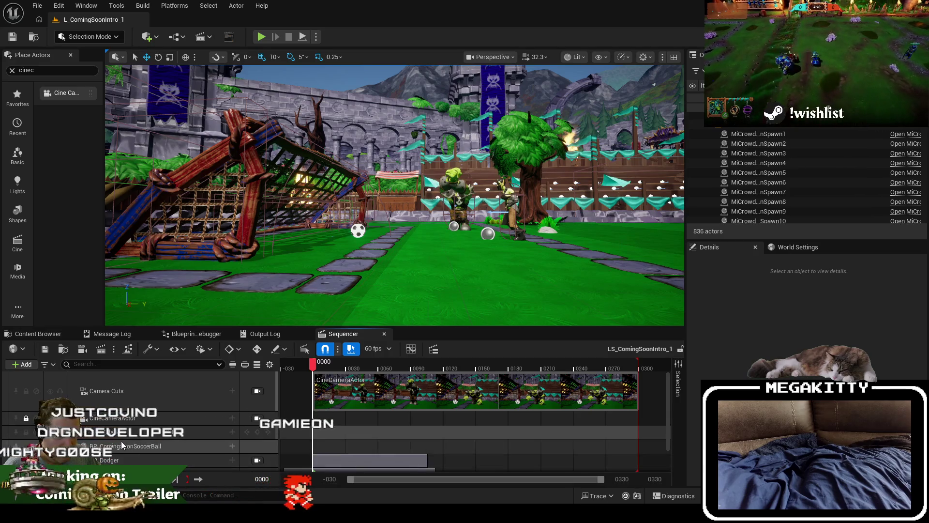
Step: Inspect the cine camera's Rotation track showing Pitch 3.0 and Yaw -7.0
{"action": "left_click", "coordinate": [109, 418]}
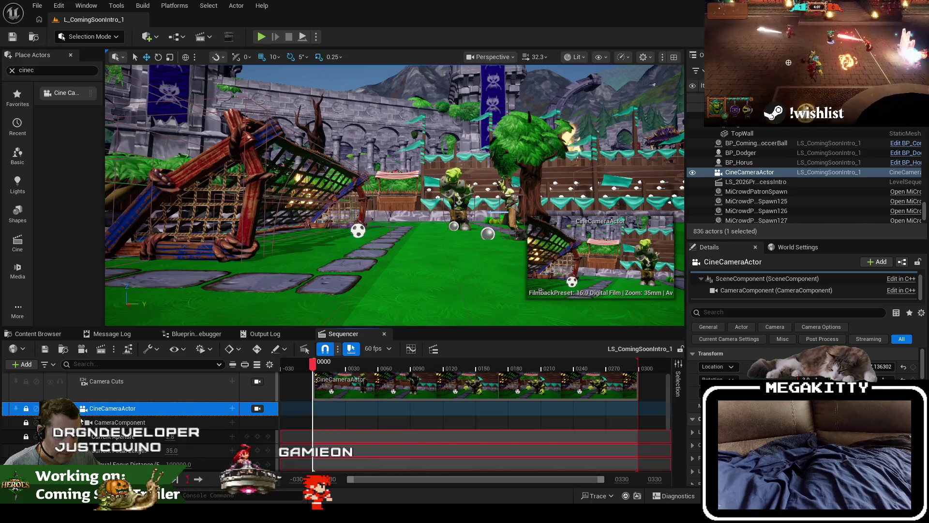
{"action": "scroll", "coordinate": [94, 436], "scroll_direction": "down", "scroll_amount": 3}
{"action": "left_click", "coordinate": [85, 420]}
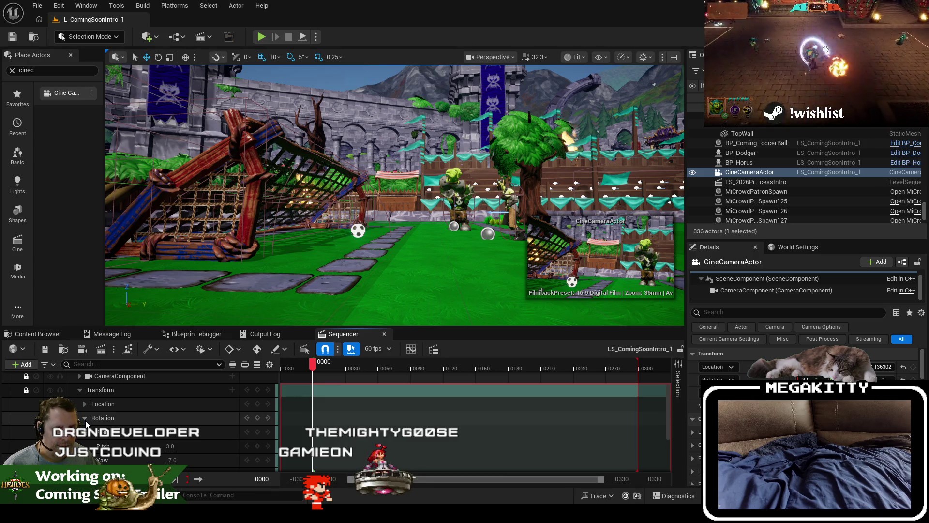
{"action": "left_click", "coordinate": [85, 419]}
{"action": "left_click", "coordinate": [37, 5]}
Step: Load the desert level L_ComingSoonIntro_2 and show the project's content browser
{"action": "mouse_move", "coordinate": [90, 75]}
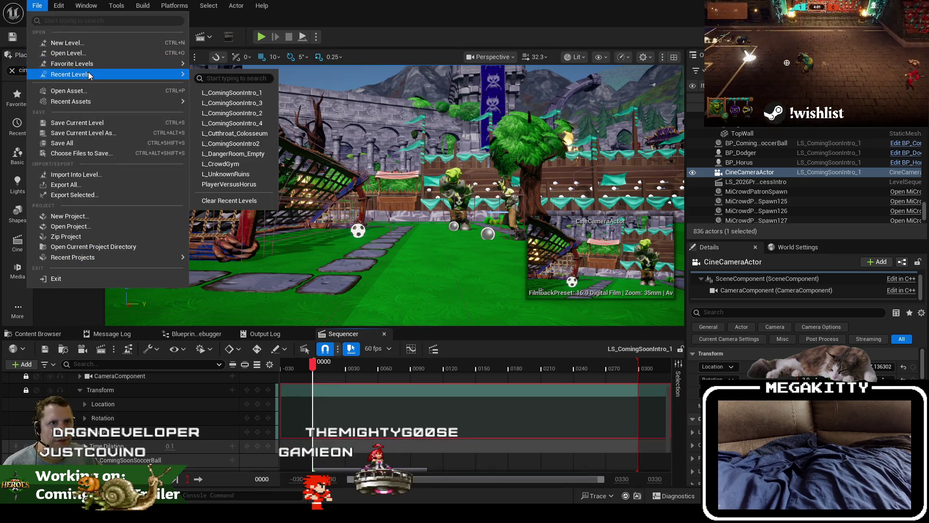
{"action": "left_click", "coordinate": [247, 93]}
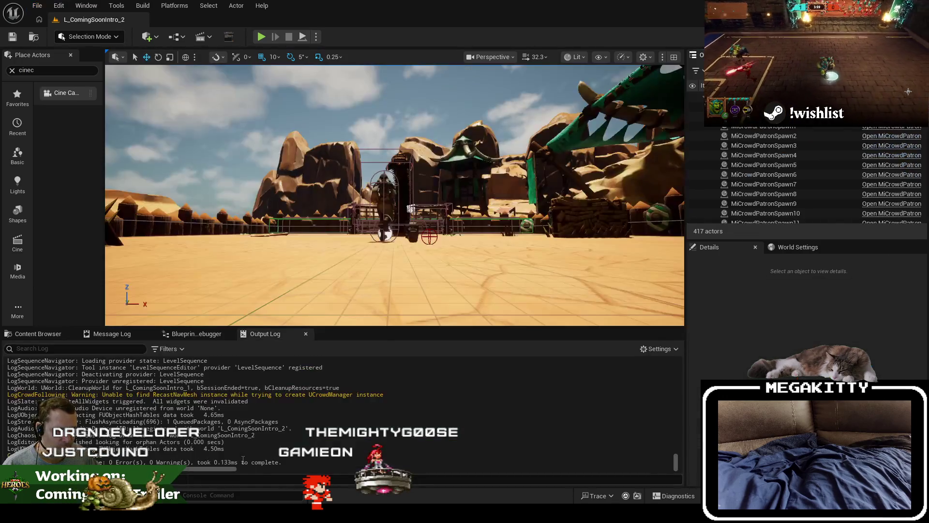
{"action": "left_click", "coordinate": [34, 331]}
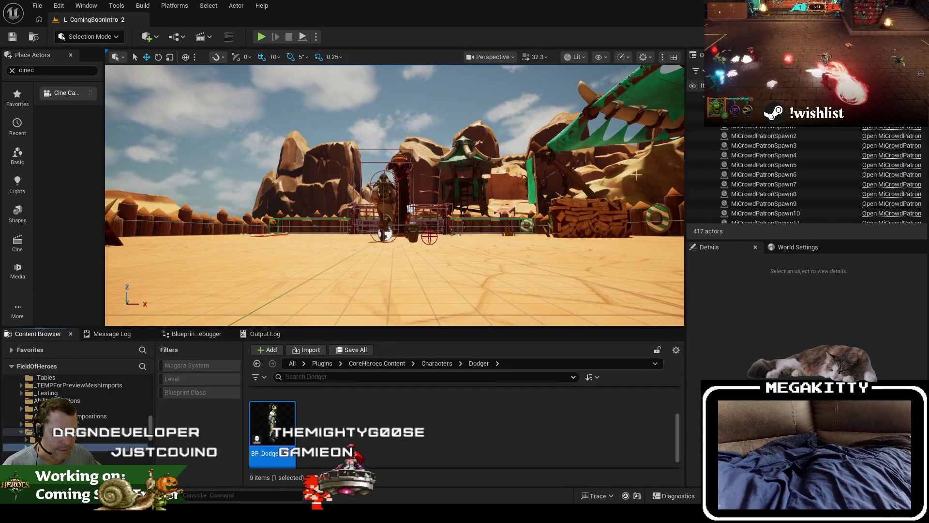
Step: Open the LS_ComingSoonIntro_2 sequence and lock the CineCameraActor track to the viewport
{"action": "left_click", "coordinate": [203, 37]}
{"action": "left_click", "coordinate": [275, 120]}
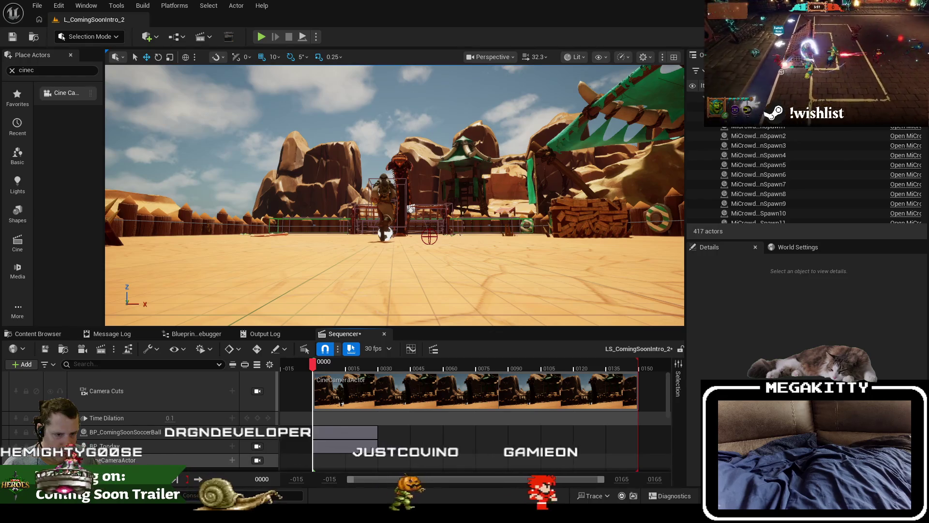
{"action": "scroll", "coordinate": [147, 435], "scroll_direction": "down", "scroll_amount": 5}
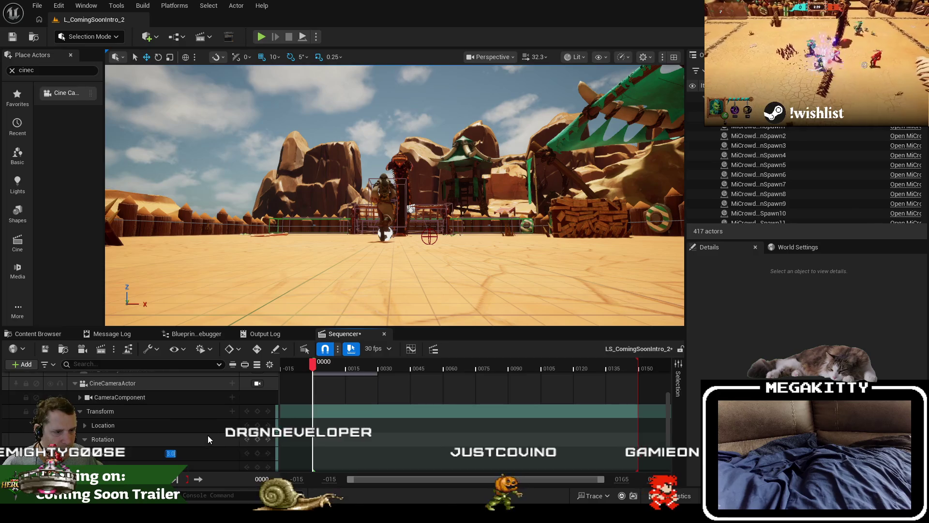
{"action": "scroll", "coordinate": [63, 386], "scroll_direction": "up", "scroll_amount": 3}
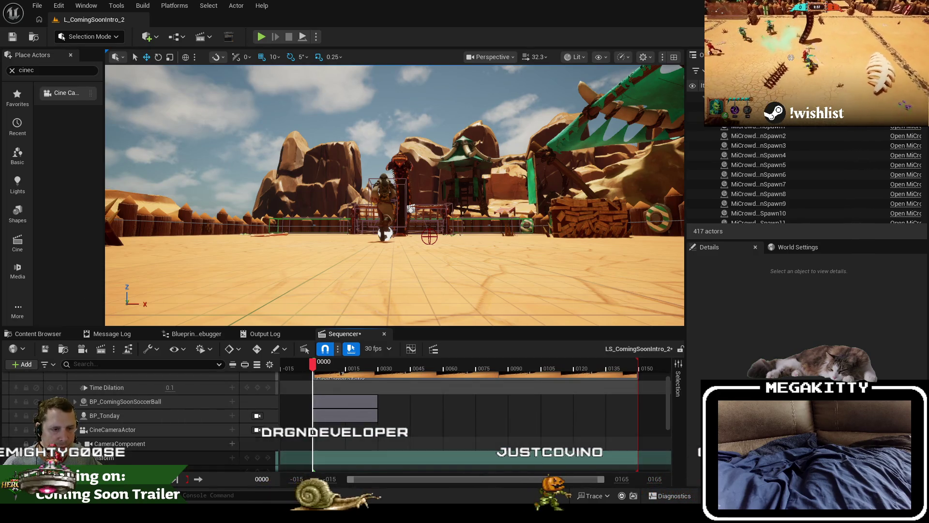
{"action": "left_click", "coordinate": [25, 431]}
{"action": "left_click", "coordinate": [33, 11]}
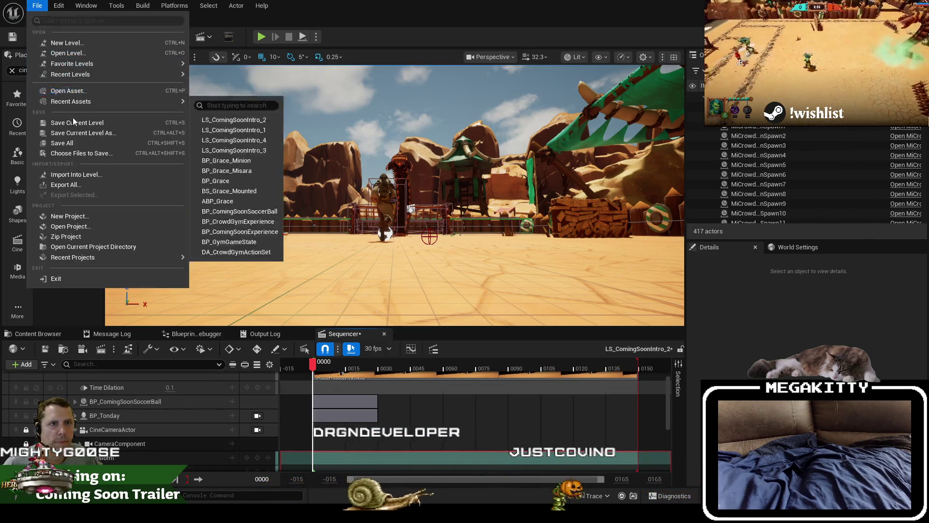
Step: Load the lava level L_ComingSoonIntro_3 from Recent Levels
{"action": "left_click", "coordinate": [82, 104]}
{"action": "left_click", "coordinate": [35, 5]}
{"action": "mouse_move", "coordinate": [97, 74]}
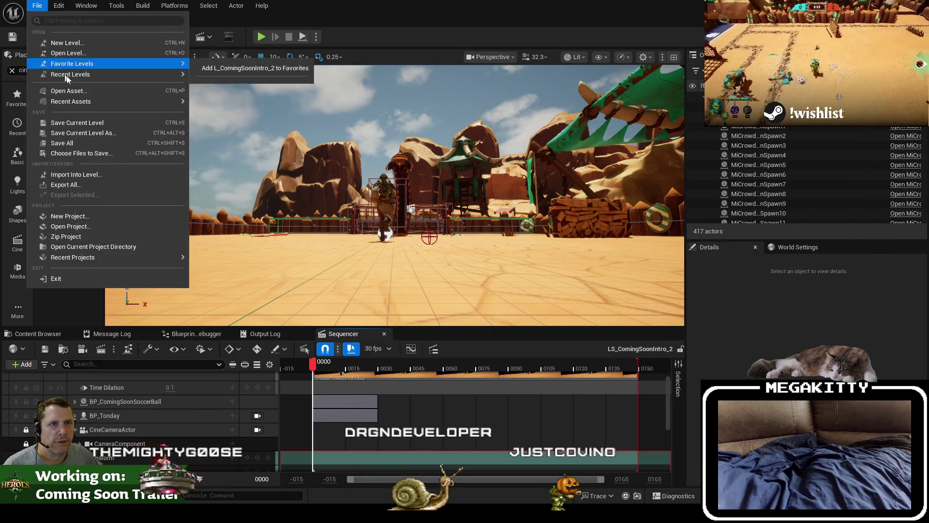
{"action": "left_click", "coordinate": [261, 113]}
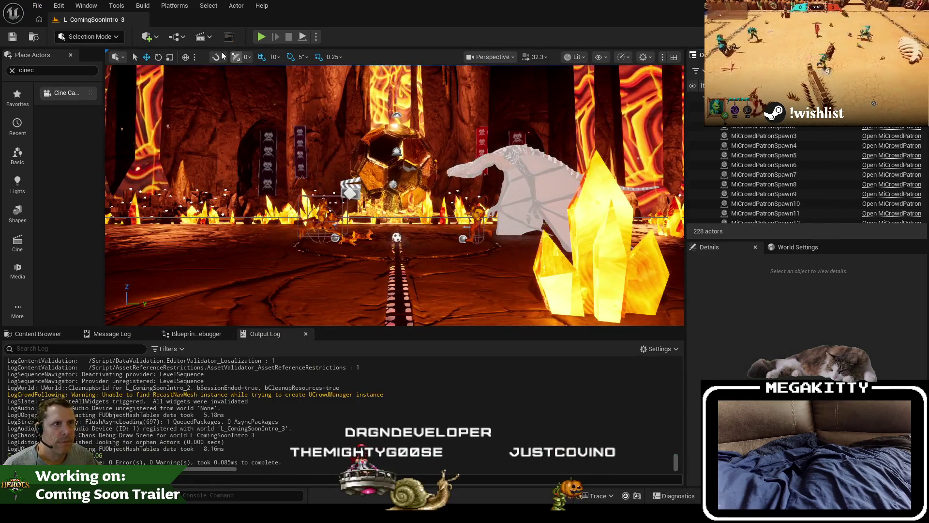
Step: Open LS_ComingSoonIntro_3 and set the cine camera's Rotation Roll to -3.0
{"action": "left_click", "coordinate": [203, 37]}
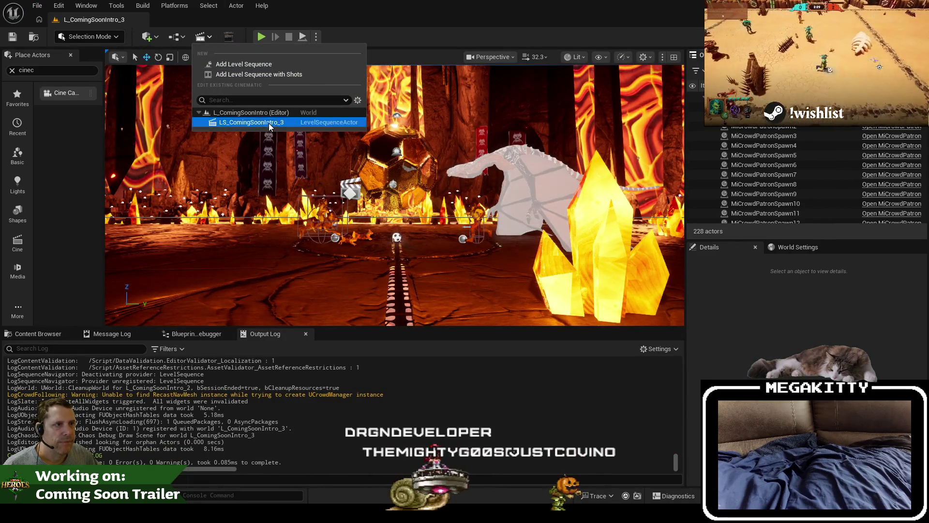
{"action": "left_click", "coordinate": [269, 123]}
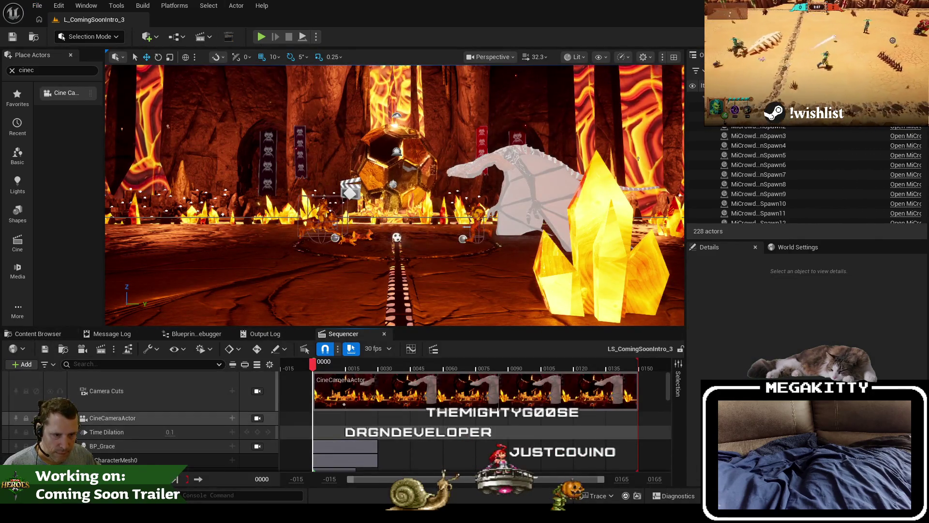
{"action": "left_click", "coordinate": [75, 417]}
{"action": "scroll", "coordinate": [79, 401], "scroll_direction": "down", "scroll_amount": 1}
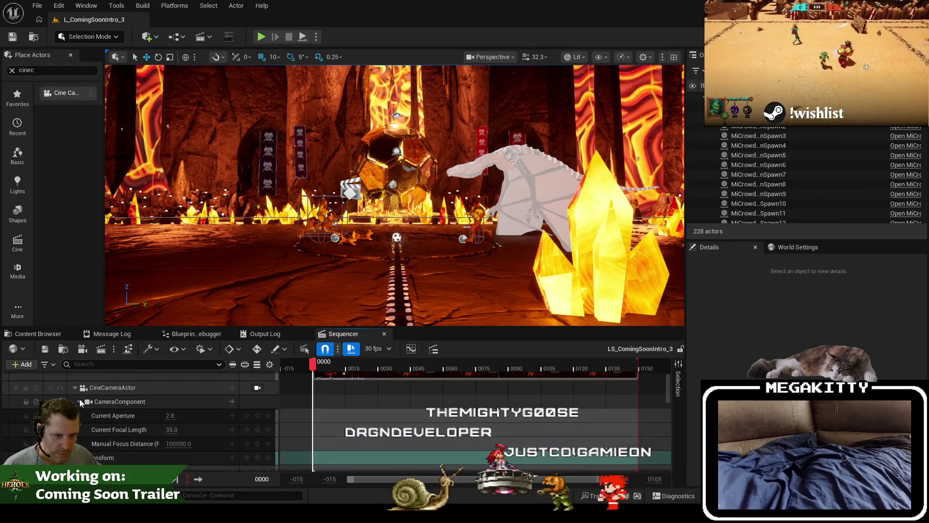
{"action": "left_click", "coordinate": [80, 415]}
{"action": "left_click", "coordinate": [85, 444]}
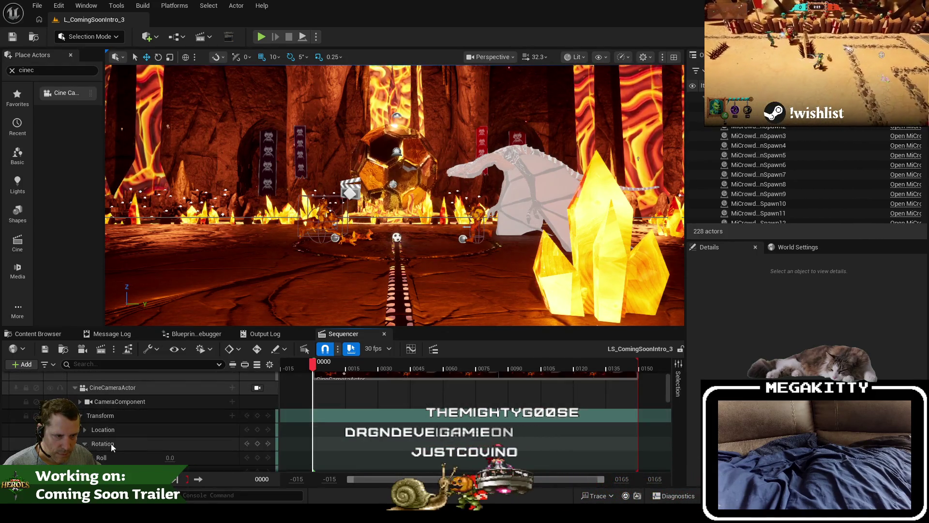
{"action": "scroll", "coordinate": [121, 446], "scroll_direction": "down", "scroll_amount": 2}
{"action": "type", "text": "-3"}
{"action": "key", "text": "Return"}
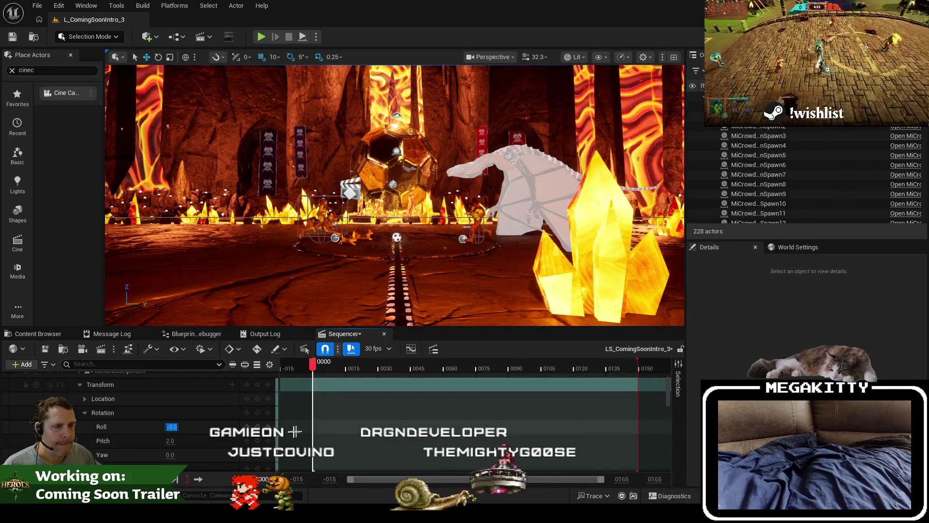
Step: Look through the cine camera in the viewport and start a play-in-editor preview
{"action": "left_click", "coordinate": [204, 427]}
{"action": "scroll", "coordinate": [203, 428], "scroll_direction": "up", "scroll_amount": 1}
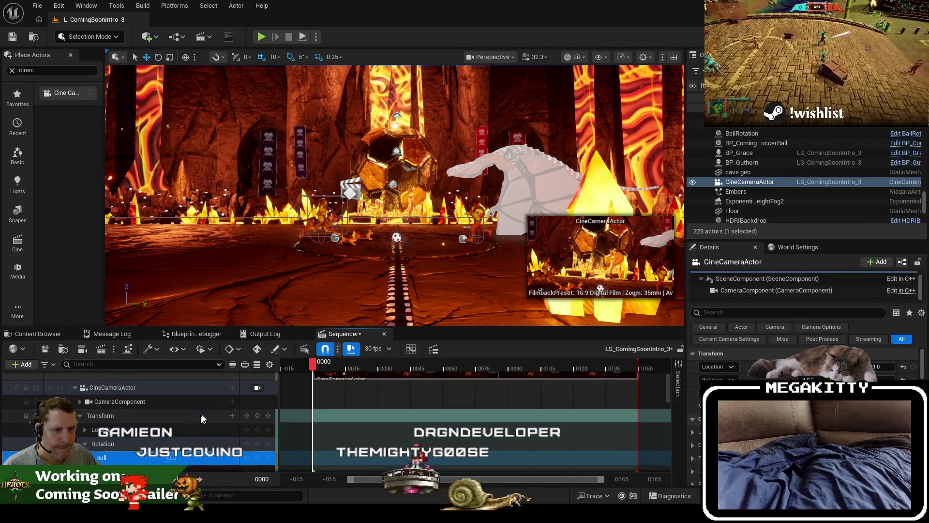
{"action": "left_click", "coordinate": [257, 388]}
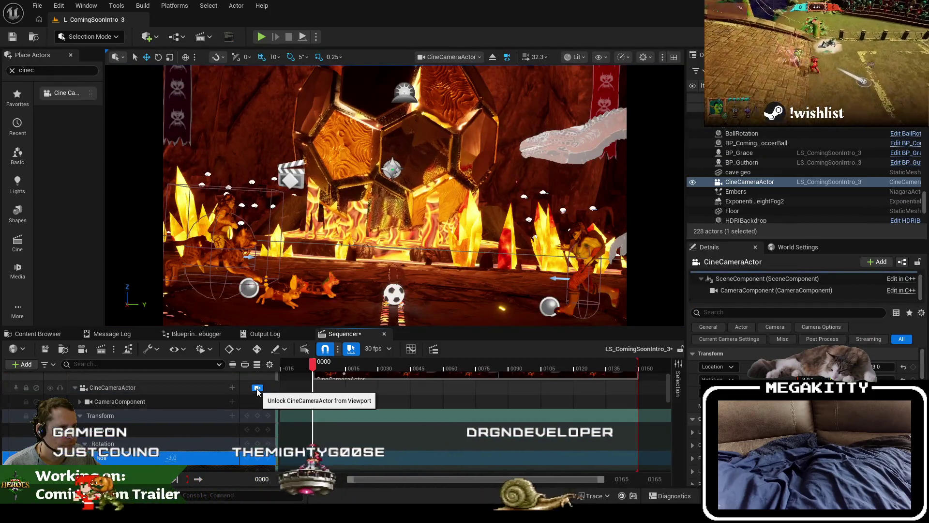
{"action": "key", "text": "alt+p"}
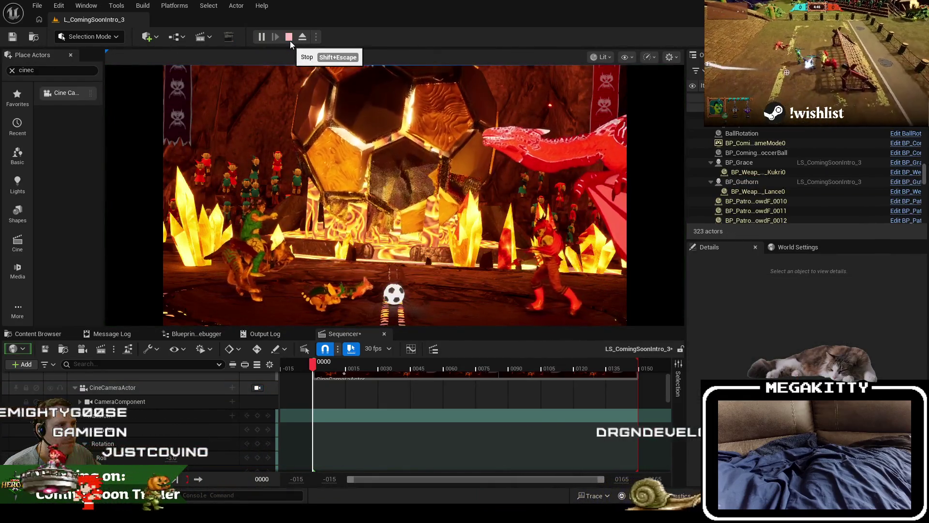
Step: Stop, rerun, and stop again the lava intro play-in-editor preview
{"action": "left_click", "coordinate": [290, 41]}
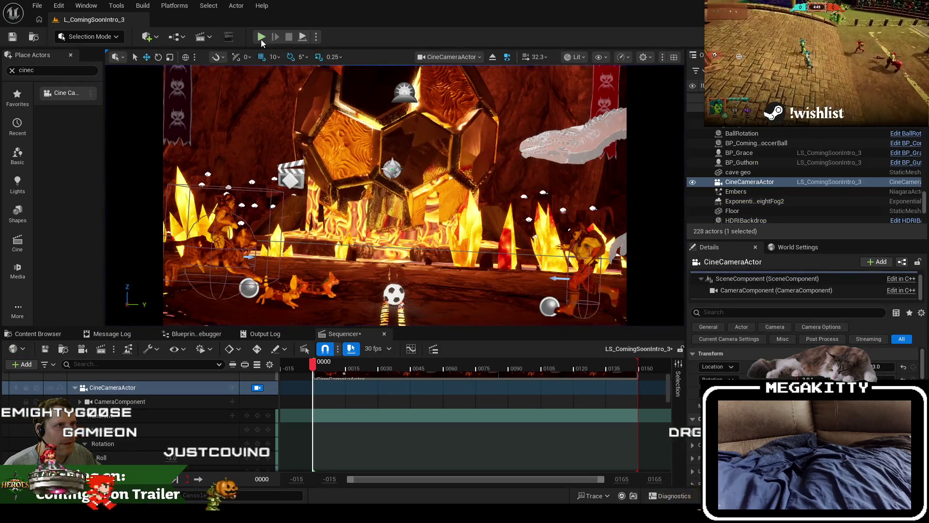
{"action": "key", "text": "alt+p"}
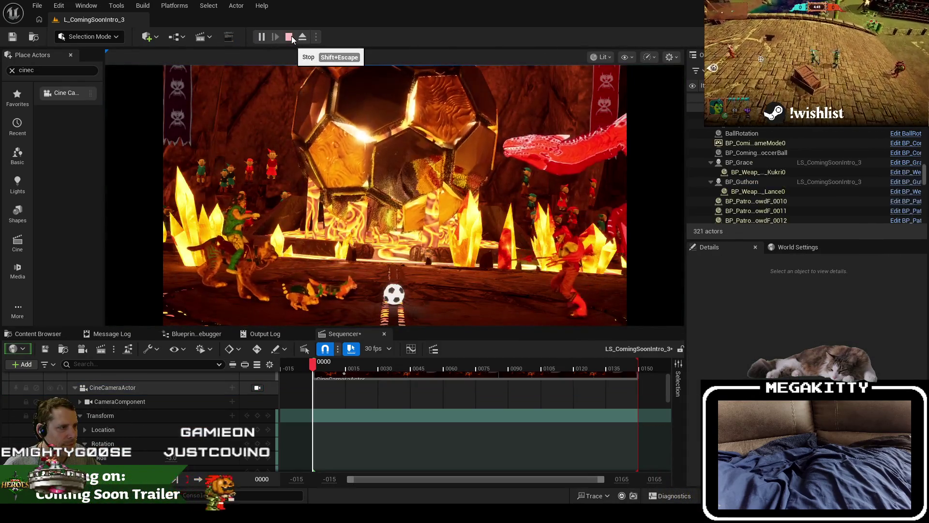
{"action": "left_click", "coordinate": [292, 39]}
Step: Select the camera's Roll field, then bring up the Recent Levels list
{"action": "left_click", "coordinate": [172, 457]}
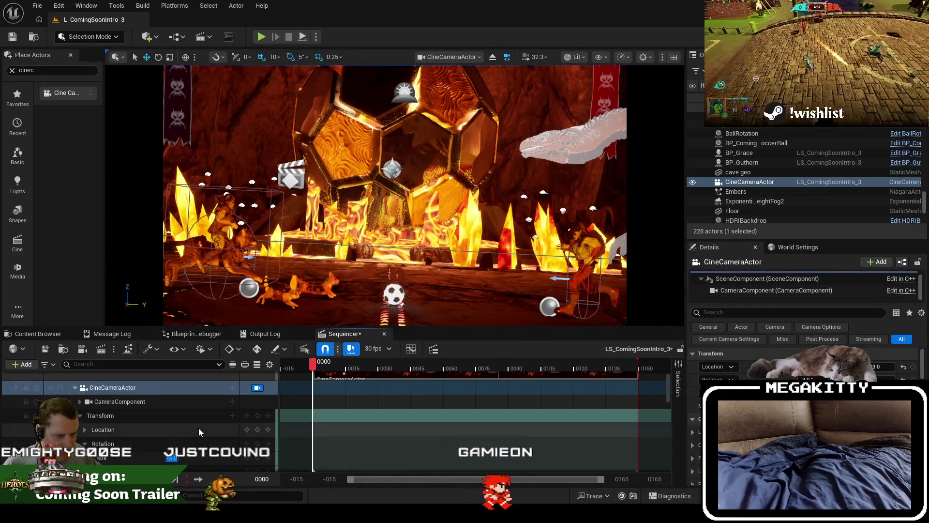
{"action": "left_click", "coordinate": [34, 6]}
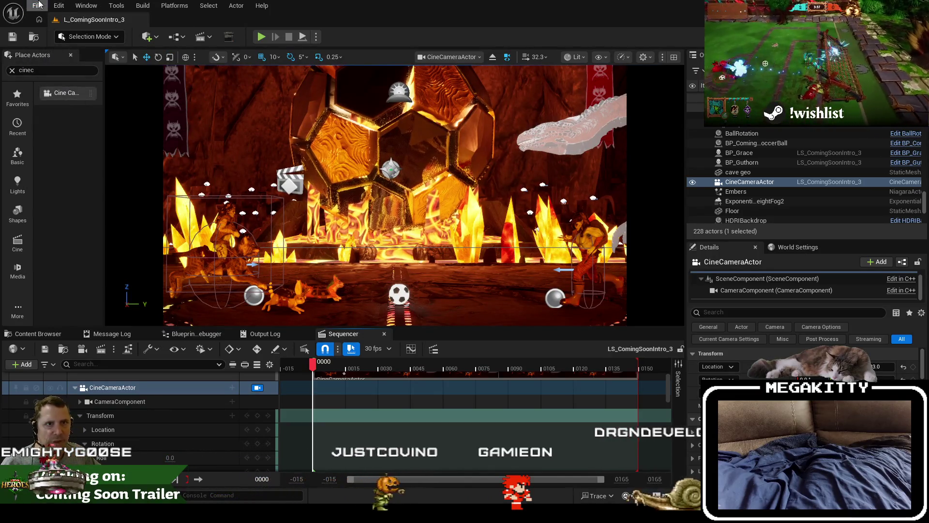
{"action": "left_click", "coordinate": [39, 5]}
Step: Load the arena level L_ComingSoonIntro_4 and open its LS_ComingSoonIntro_4 sequence
{"action": "mouse_move", "coordinate": [70, 74]}
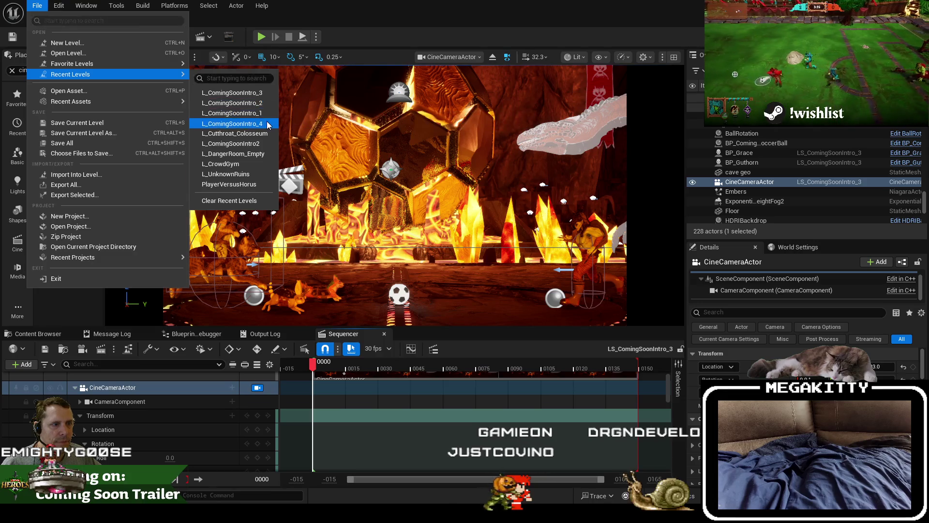
{"action": "left_click", "coordinate": [268, 125]}
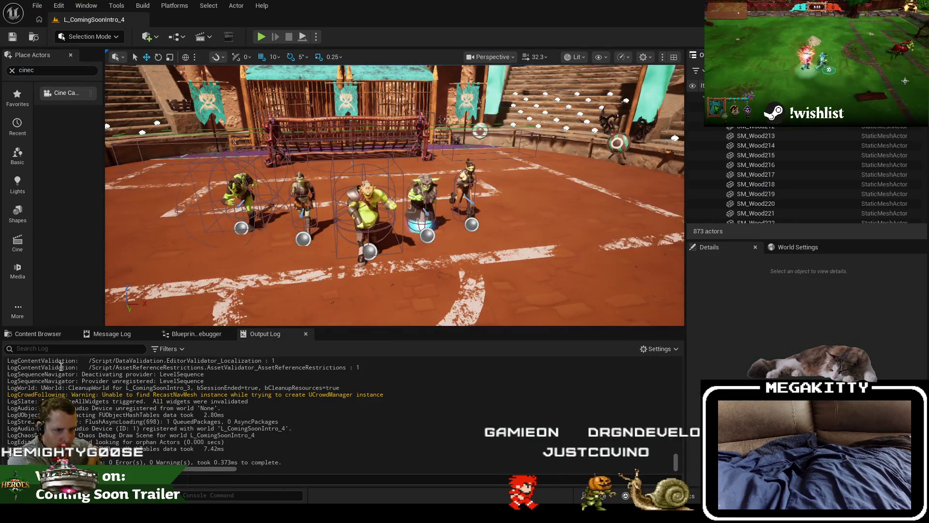
{"action": "left_click", "coordinate": [203, 37]}
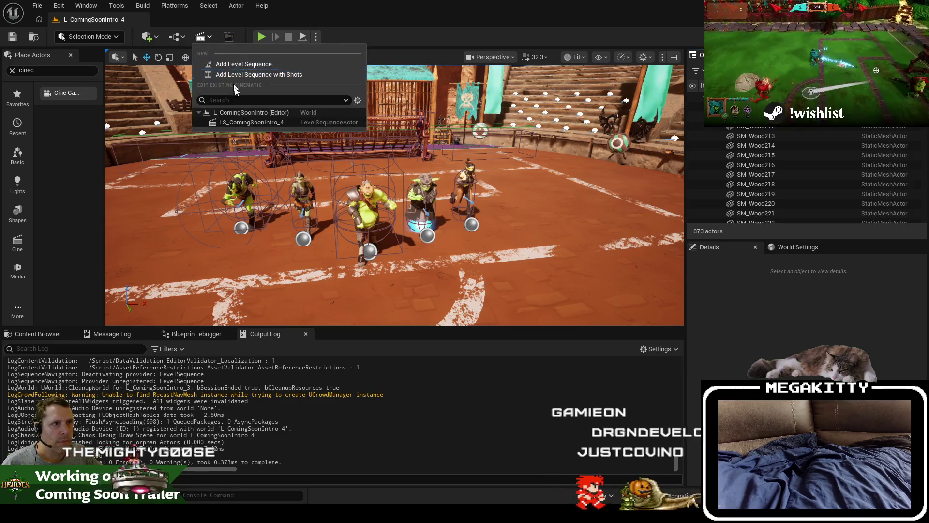
{"action": "left_click", "coordinate": [199, 438]}
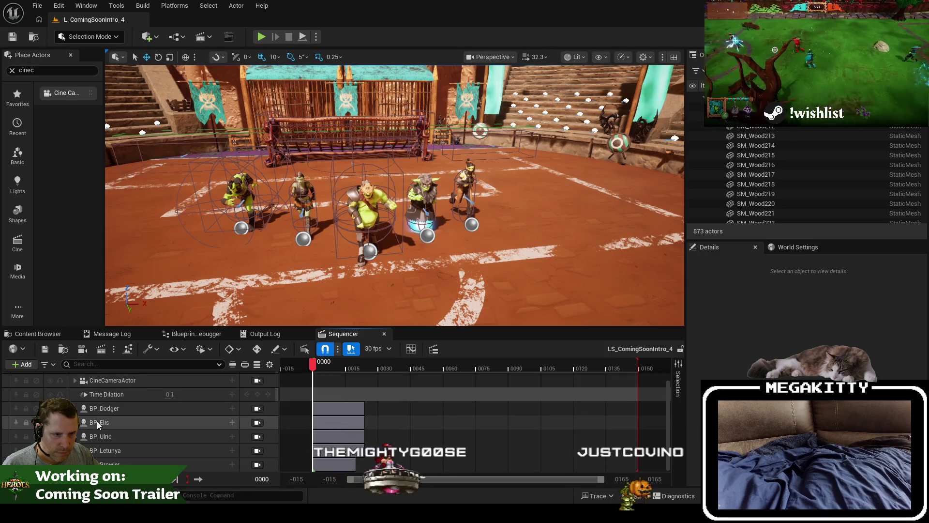
Step: Expand the CineCameraActor's Transform > Rotation and change Roll from -5.0 to -3.0
{"action": "scroll", "coordinate": [97, 421], "scroll_direction": "up", "scroll_amount": 1}
{"action": "left_click", "coordinate": [75, 395]}
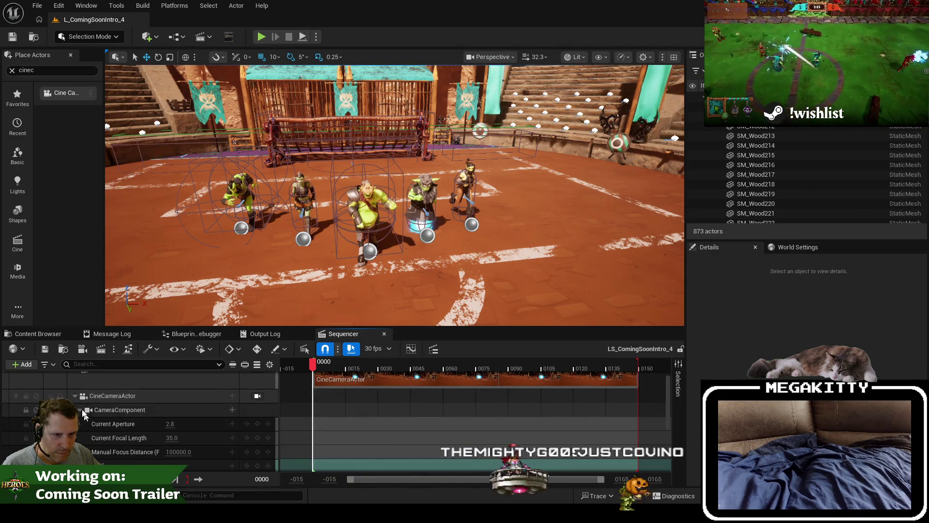
{"action": "left_click", "coordinate": [82, 412]}
{"action": "left_click", "coordinate": [80, 424]}
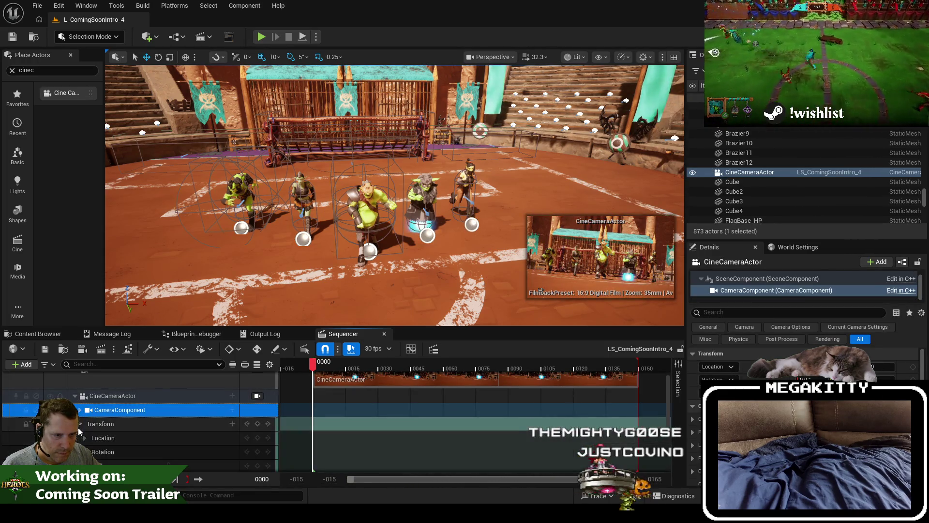
{"action": "left_click", "coordinate": [85, 451]}
{"action": "scroll", "coordinate": [85, 451], "scroll_direction": "down", "scroll_amount": 3}
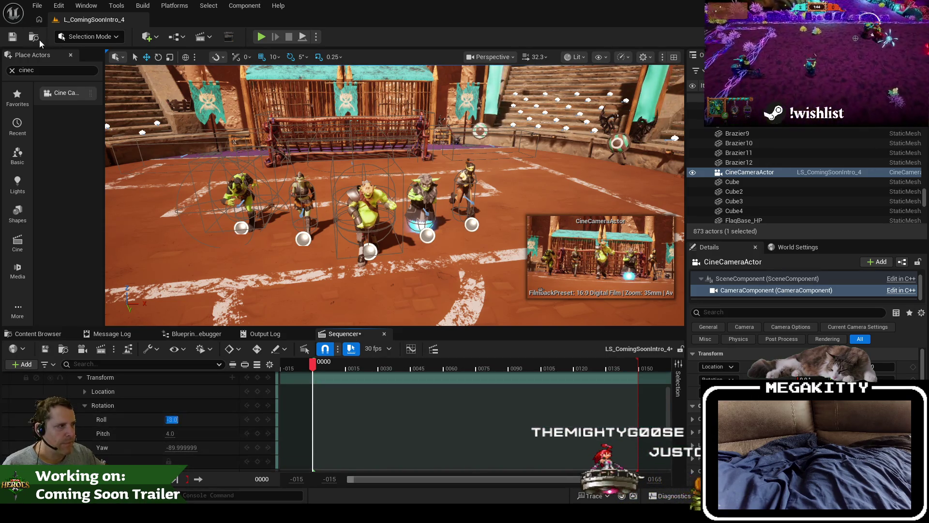
Step: Save all modified assets and open the Level Blueprint
{"action": "left_click", "coordinate": [37, 5]}
{"action": "left_click", "coordinate": [54, 143]}
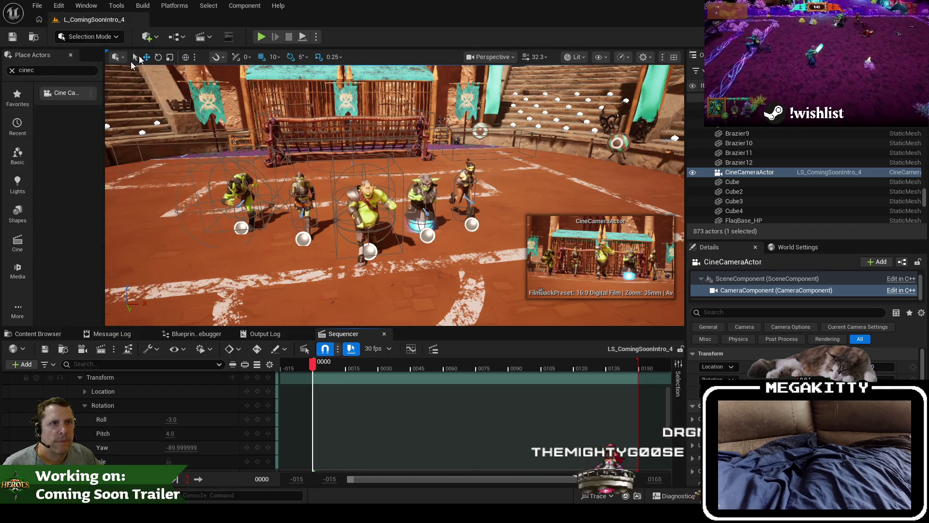
{"action": "left_click", "coordinate": [184, 37]}
{"action": "left_click", "coordinate": [229, 111]}
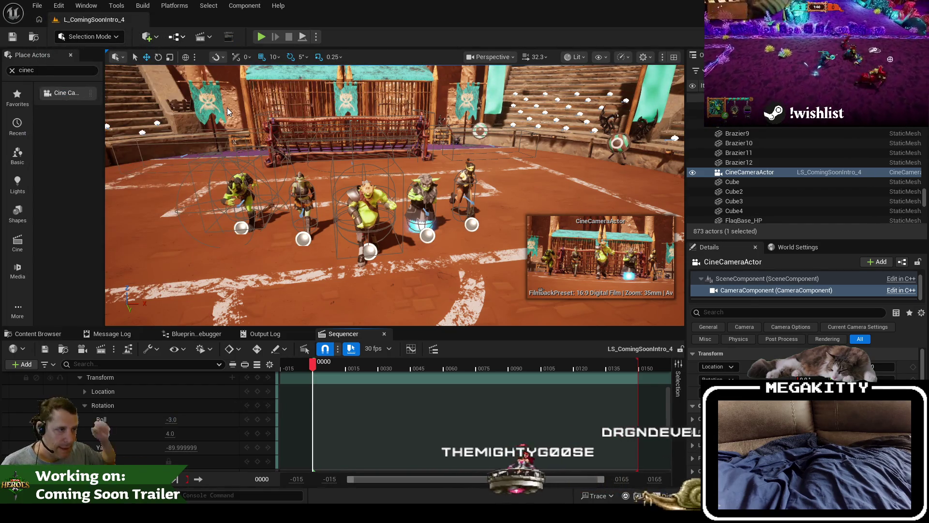
Step: Dock the Level Blueprint, paste the sequence player nodes, and wire Event BeginPlay into them
{"action": "left_click_drag", "start_coordinate": [295, 82], "coordinate": [270, 68]}
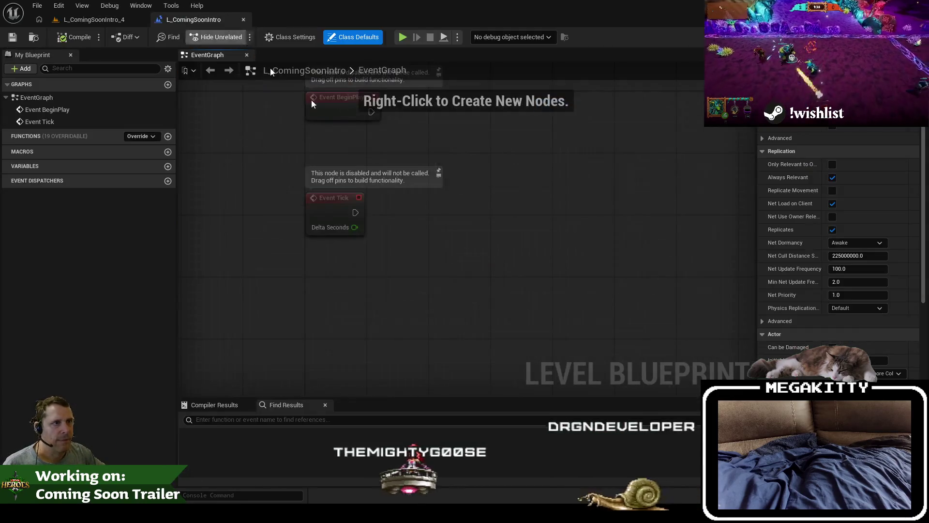
{"action": "key", "text": "ctrl+v"}
{"action": "left_click_drag", "start_coordinate": [440, 178], "coordinate": [409, 177]}
{"action": "left_click_drag", "start_coordinate": [354, 189], "coordinate": [286, 189]}
Step: Choose LS_ComingSoonIntro_4 as the sequence to play, then save and close the blueprint
{"action": "left_click", "coordinate": [382, 212]}
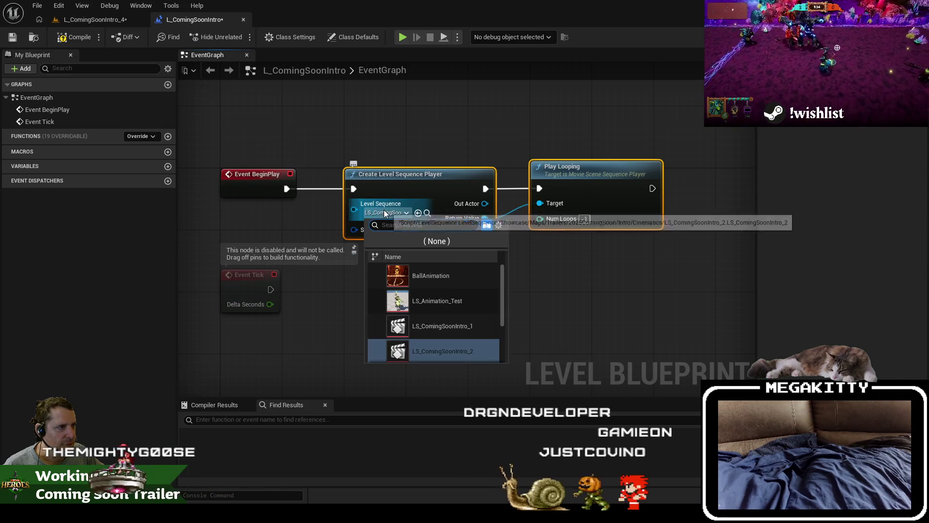
{"action": "scroll", "coordinate": [462, 300], "scroll_direction": "down", "scroll_amount": 2}
{"action": "left_click", "coordinate": [470, 339]}
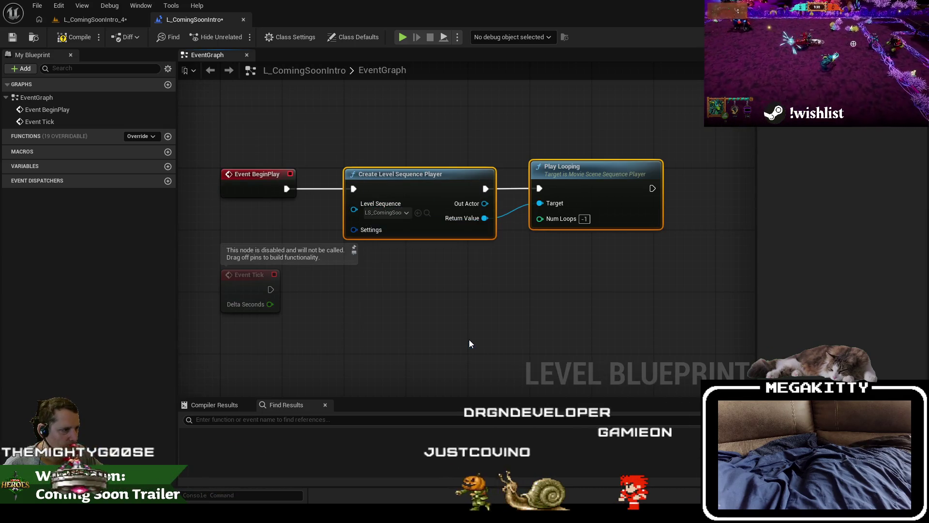
{"action": "left_click", "coordinate": [10, 40]}
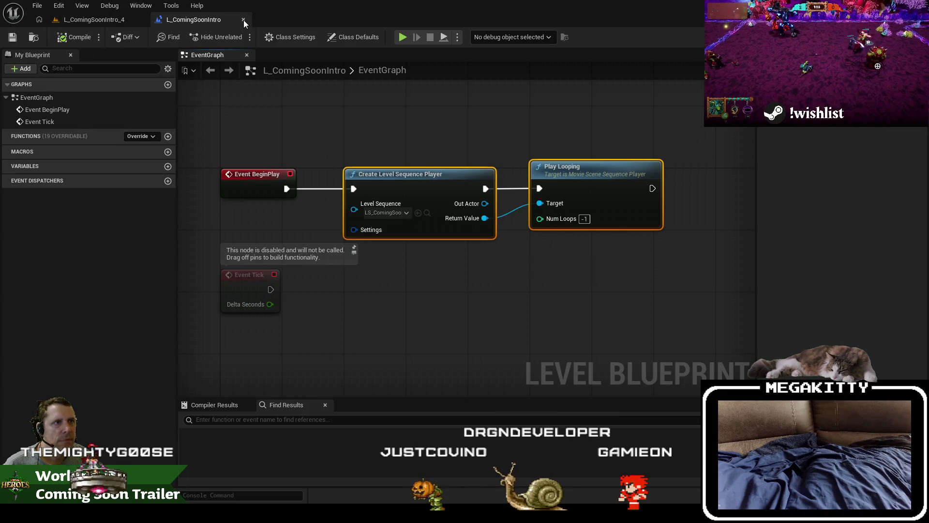
{"action": "left_click", "coordinate": [243, 19]}
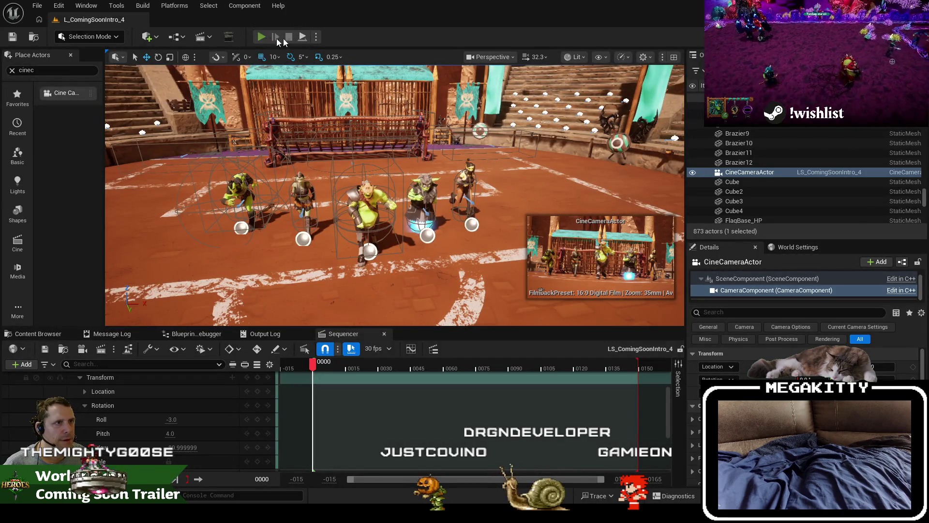
Step: Play the level briefly, then view the arena through the cine camera and return to perspective
{"action": "key", "text": "alt+p"}
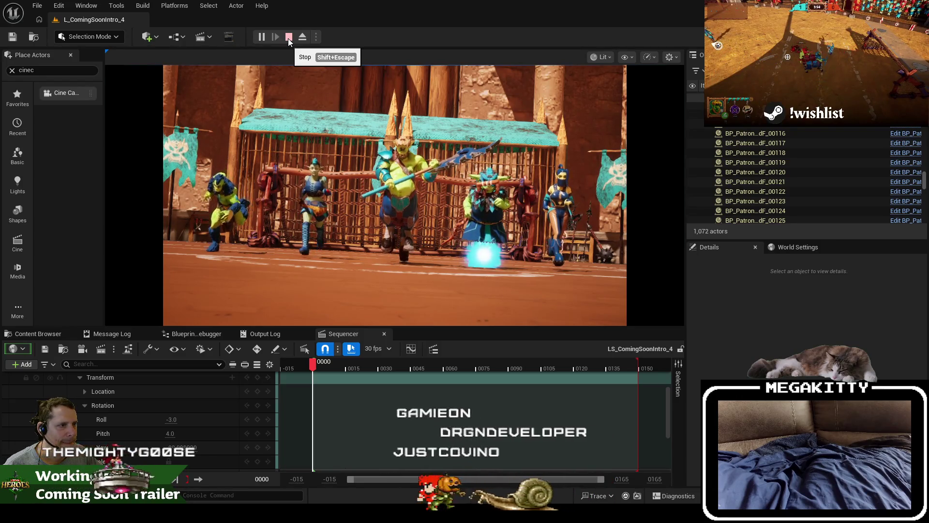
{"action": "left_click", "coordinate": [288, 38]}
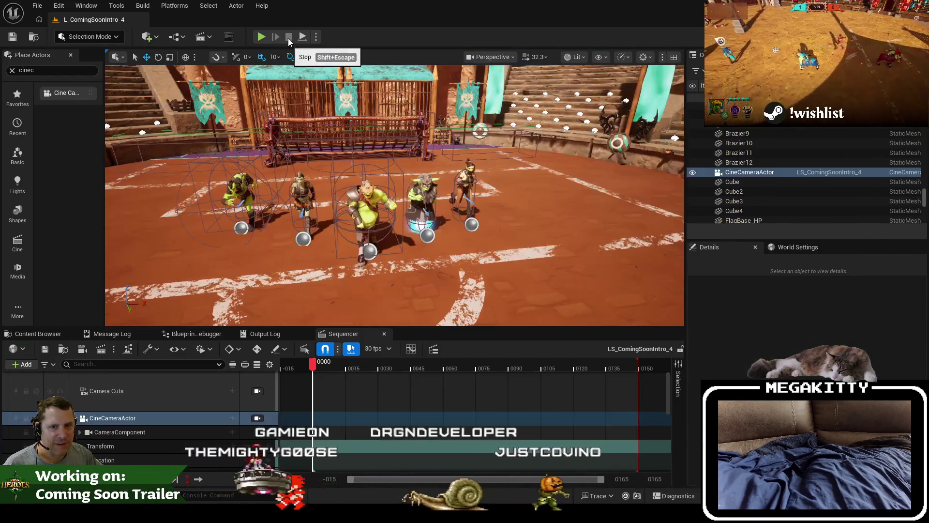
{"action": "left_click_drag", "start_coordinate": [339, 163], "coordinate": [360, 186]}
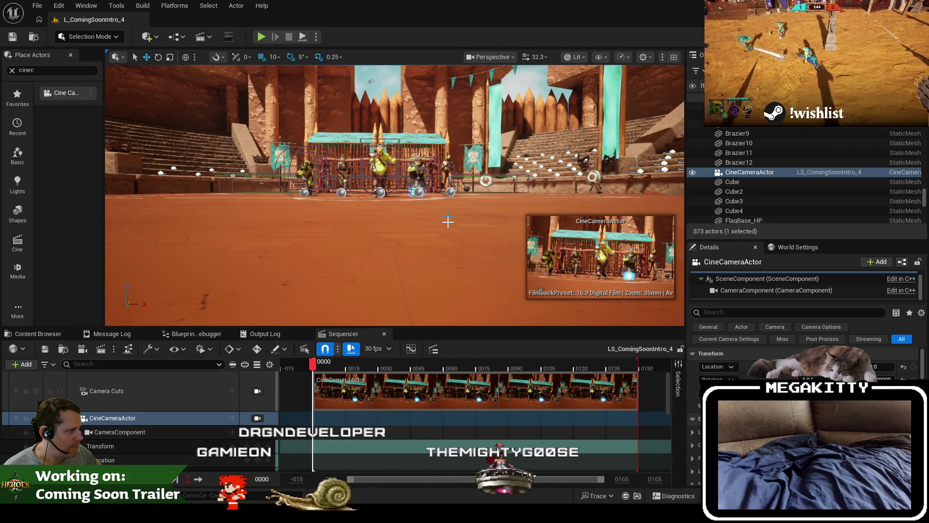
{"action": "left_click", "coordinate": [258, 418]}
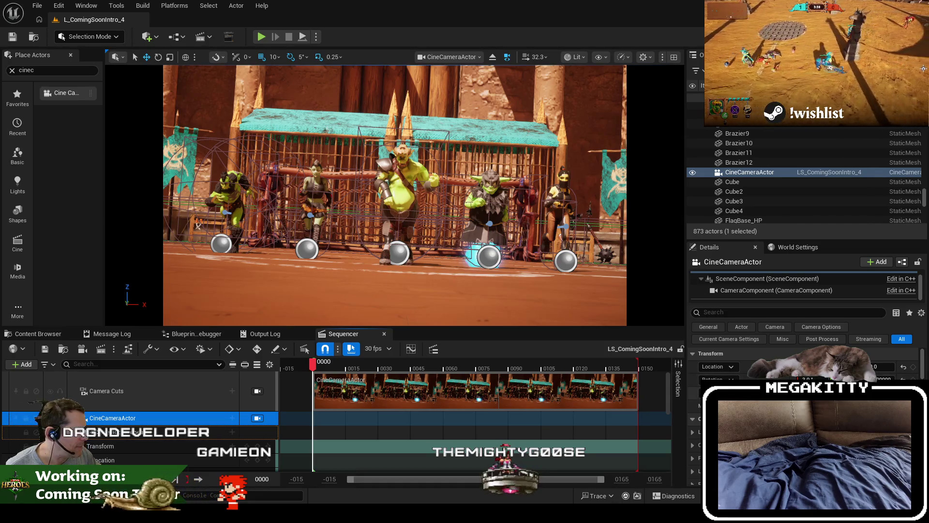
{"action": "left_click", "coordinate": [258, 419]}
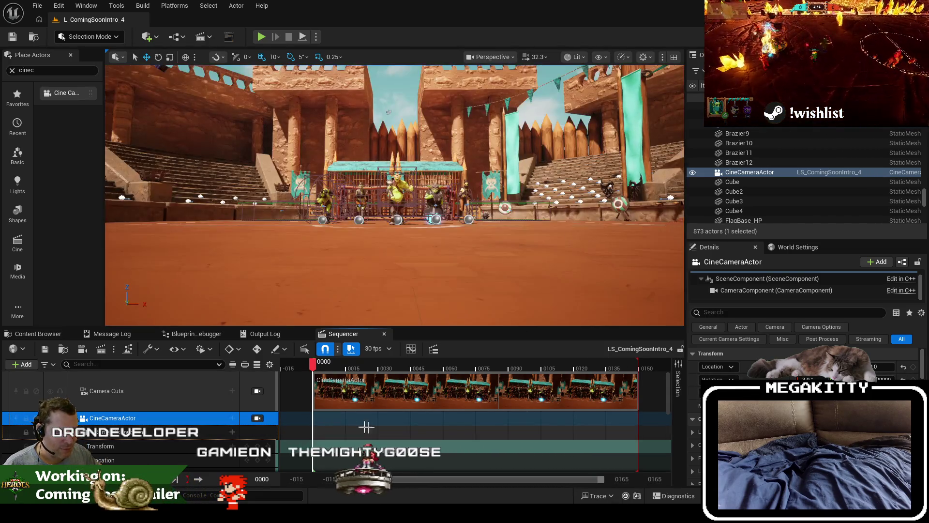
Step: Collapse the CineCameraActor tracks so the character tracks are visible below
{"action": "left_click", "coordinate": [154, 445]}
{"action": "scroll", "coordinate": [373, 242], "scroll_direction": "up", "scroll_amount": 6}
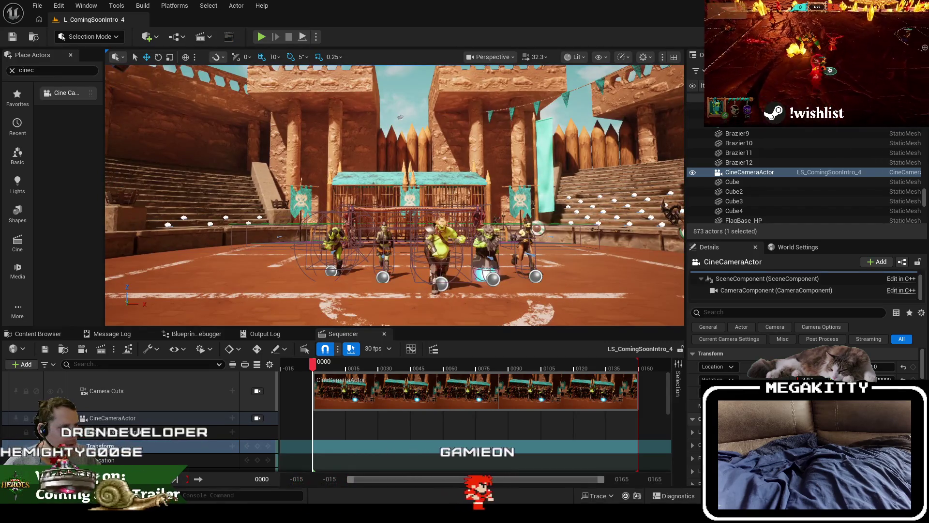
{"action": "scroll", "coordinate": [409, 259], "scroll_direction": "up", "scroll_amount": 3}
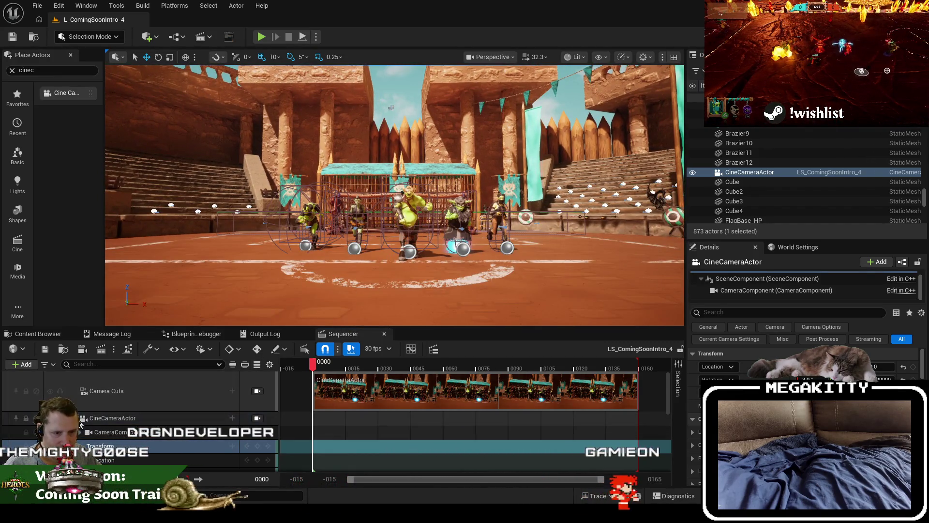
{"action": "left_click", "coordinate": [78, 418]}
{"action": "scroll", "coordinate": [78, 418], "scroll_direction": "down", "scroll_amount": 1}
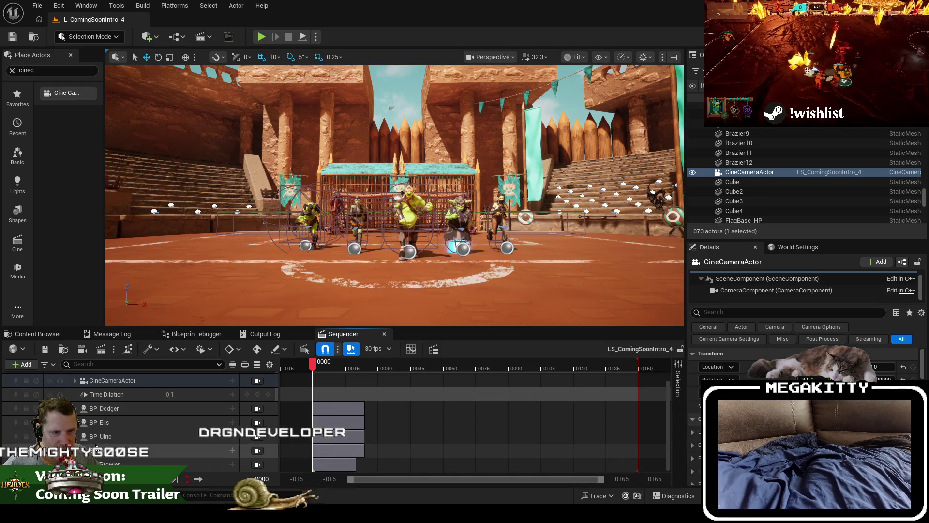
Step: Add a Transform track to BP_Dodger and key its Location Y to -3030.0 at frame 30
{"action": "left_click", "coordinate": [76, 410]}
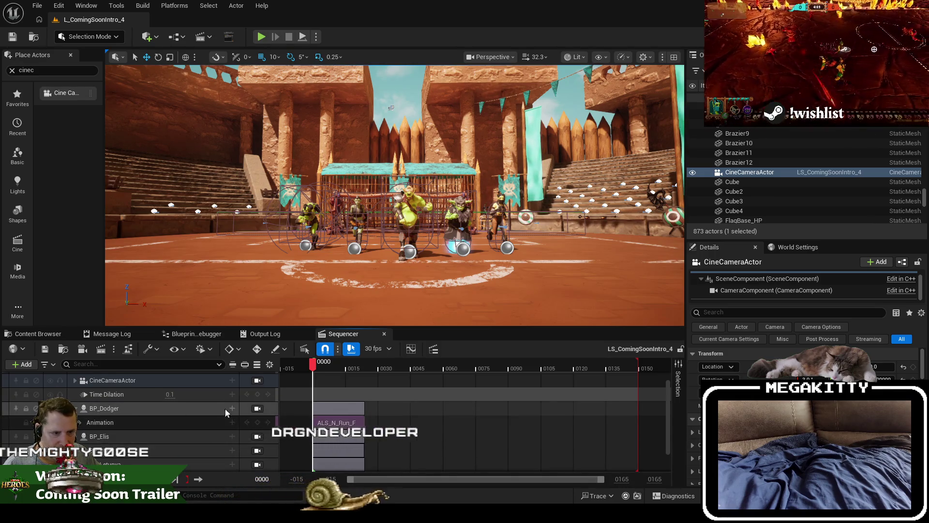
{"action": "left_click", "coordinate": [232, 408]}
{"action": "left_click", "coordinate": [256, 86]}
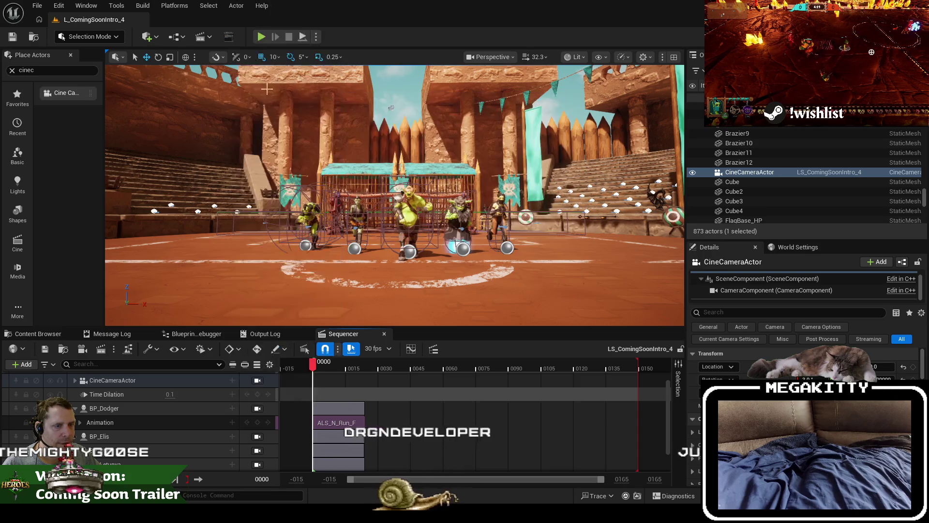
{"action": "left_click", "coordinate": [80, 436]}
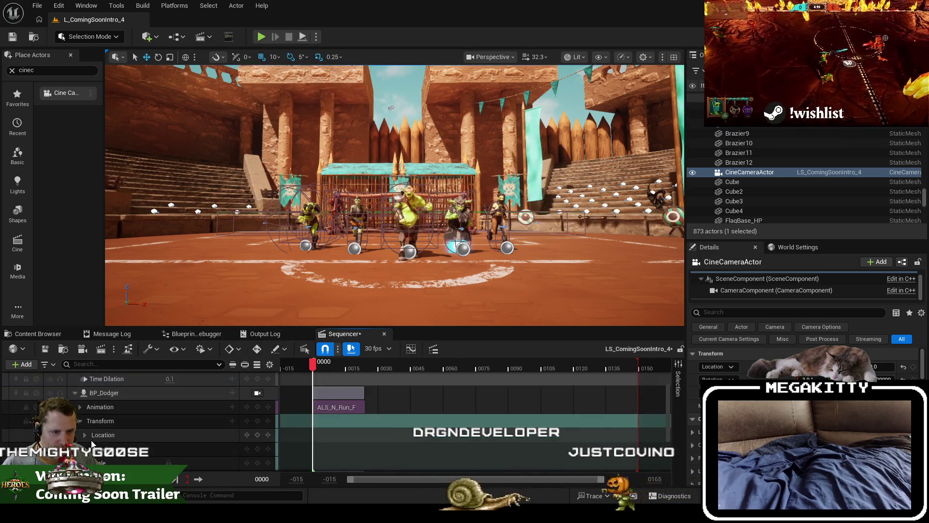
{"action": "scroll", "coordinate": [145, 444], "scroll_direction": "down", "scroll_amount": 1}
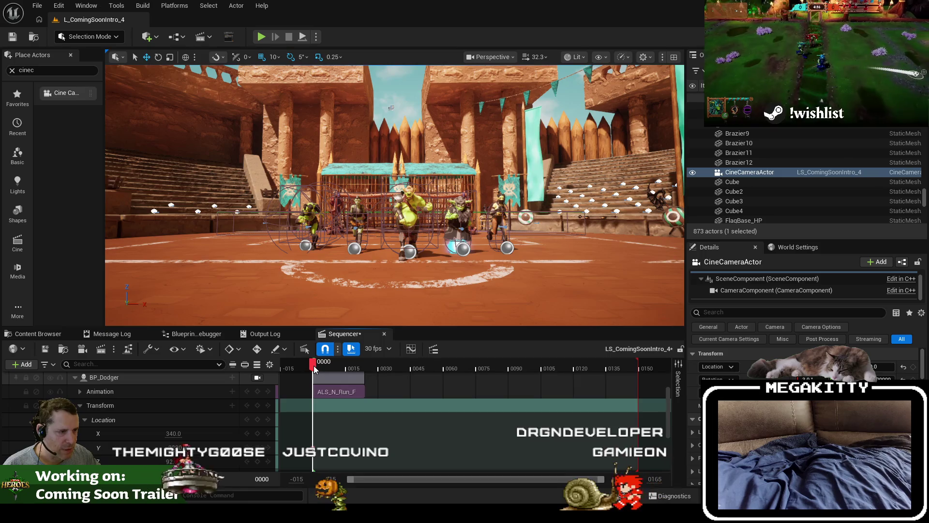
{"action": "left_click_drag", "start_coordinate": [313, 368], "coordinate": [373, 367]}
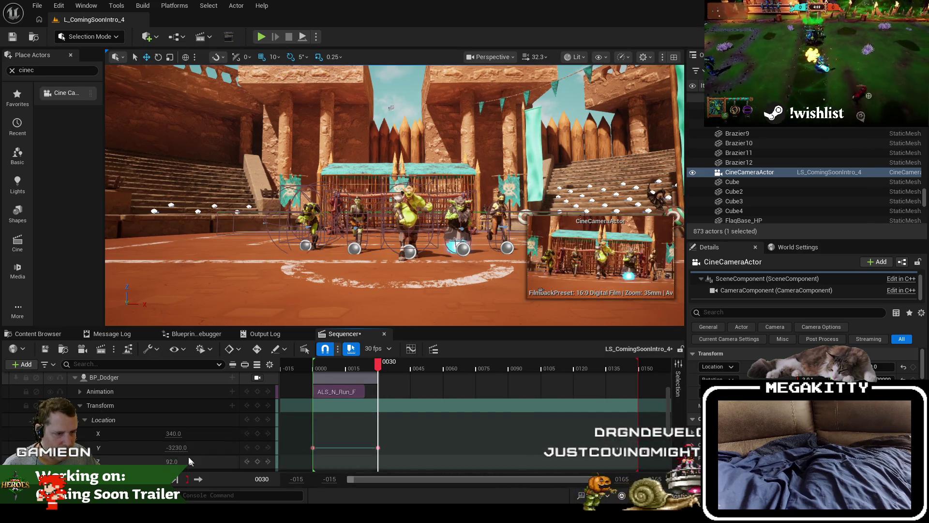
{"action": "left_click", "coordinate": [179, 448]}
{"action": "type", "text": "-3030"}
{"action": "key", "text": "Return"}
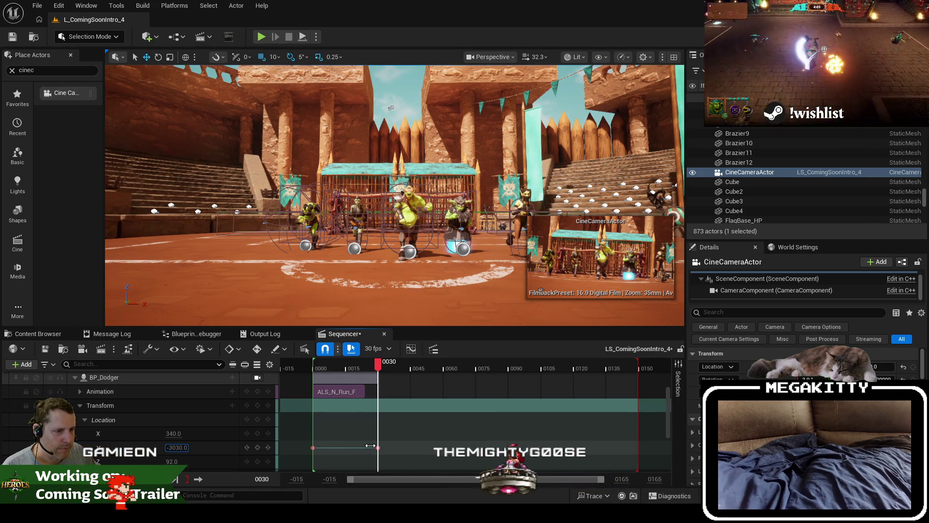
{"action": "left_click", "coordinate": [80, 407]}
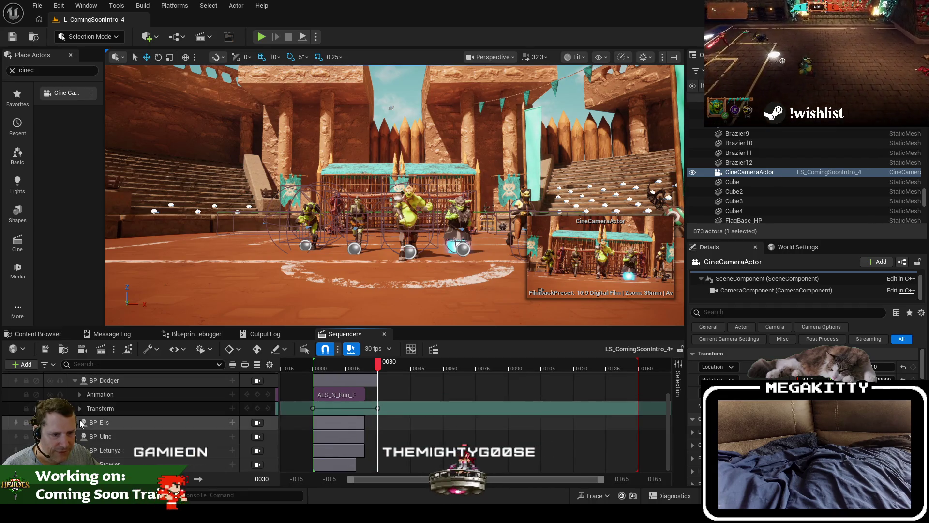
Step: Add a Transform track to BP_Elis and key its transform at frame 0
{"action": "left_click", "coordinate": [78, 424]}
{"action": "left_click", "coordinate": [233, 422]}
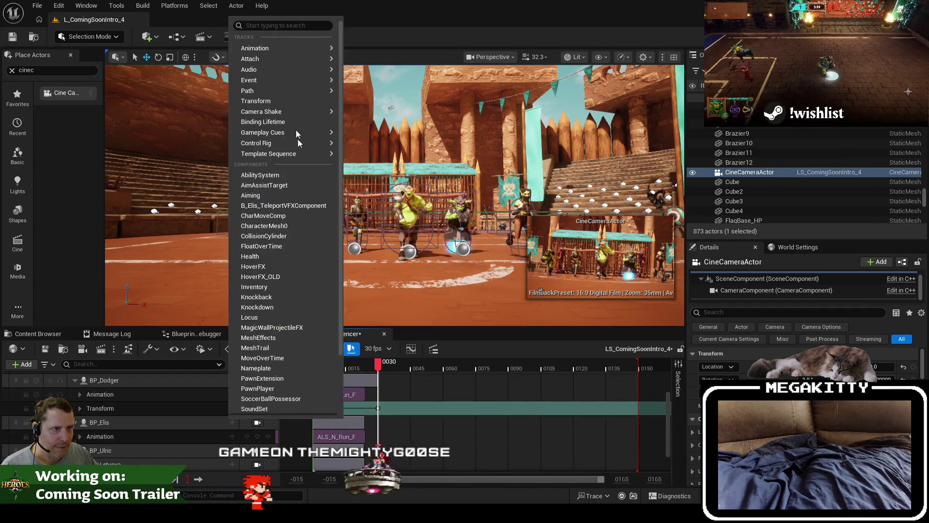
{"action": "left_click", "coordinate": [256, 100]}
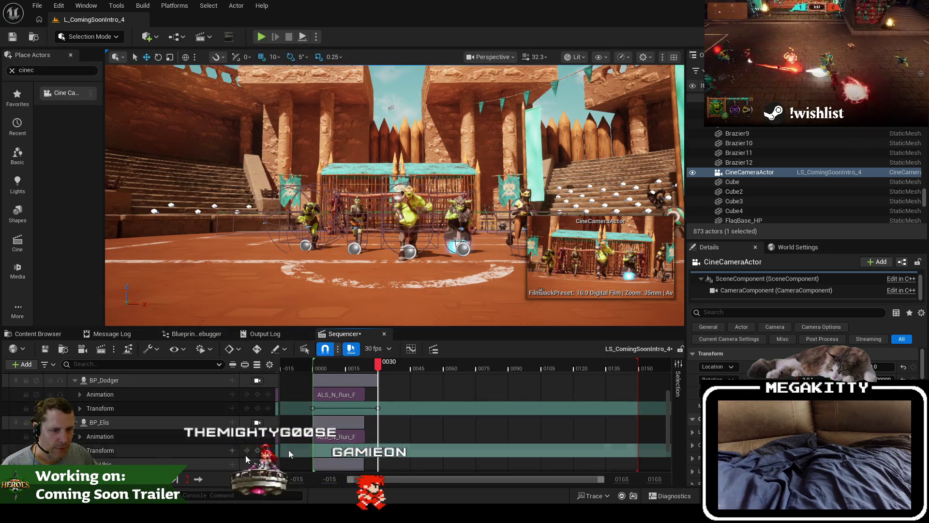
{"action": "key", "text": "j"}
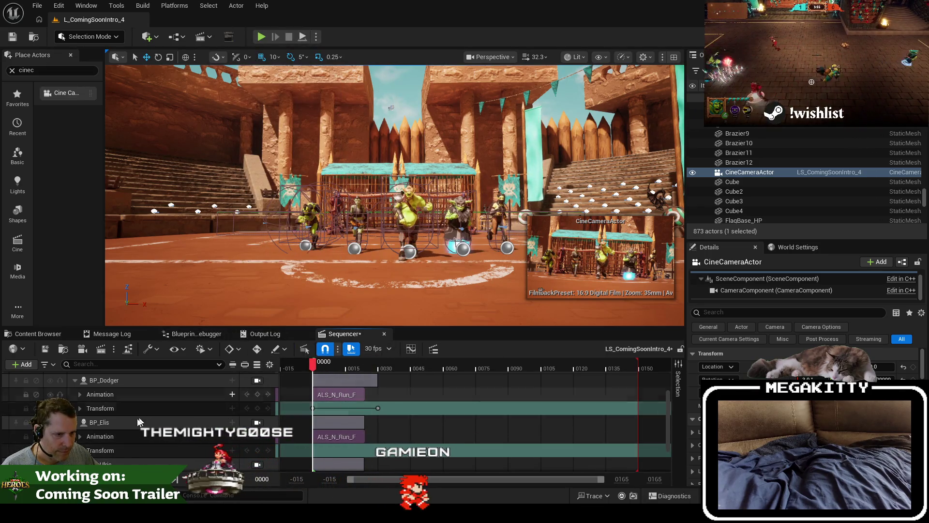
{"action": "left_click", "coordinate": [257, 450]}
Step: Key BP_Elis's new Location Y at frame 30, preview the run, and collapse the character tracks
{"action": "left_click_drag", "start_coordinate": [314, 368], "coordinate": [378, 368]}
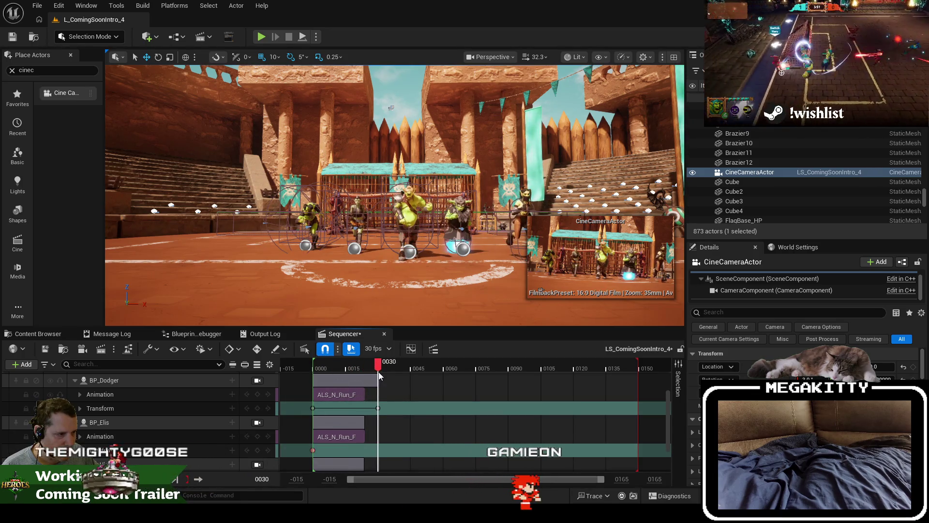
{"action": "left_click", "coordinate": [80, 450]}
{"action": "scroll", "coordinate": [145, 425], "scroll_direction": "down", "scroll_amount": 2}
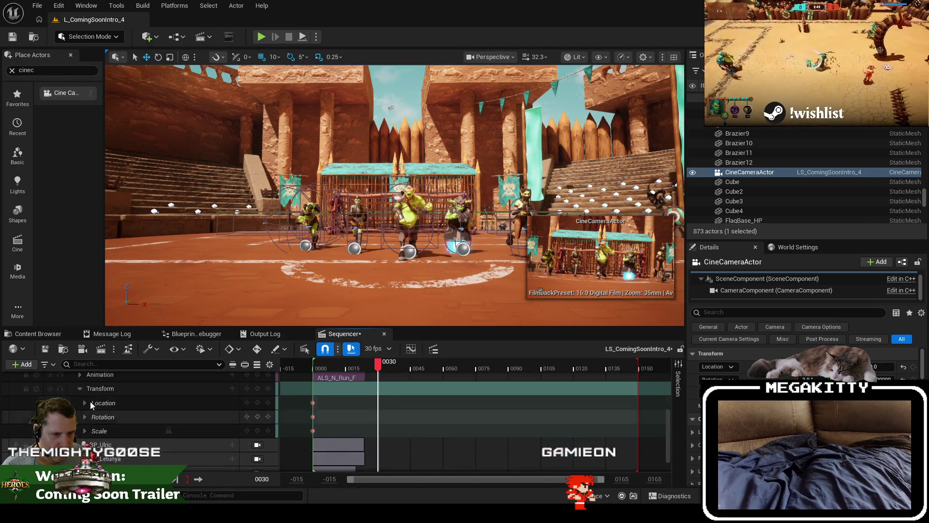
{"action": "left_click", "coordinate": [85, 403]}
{"action": "left_click", "coordinate": [259, 431]}
{"action": "left_click", "coordinate": [185, 431]}
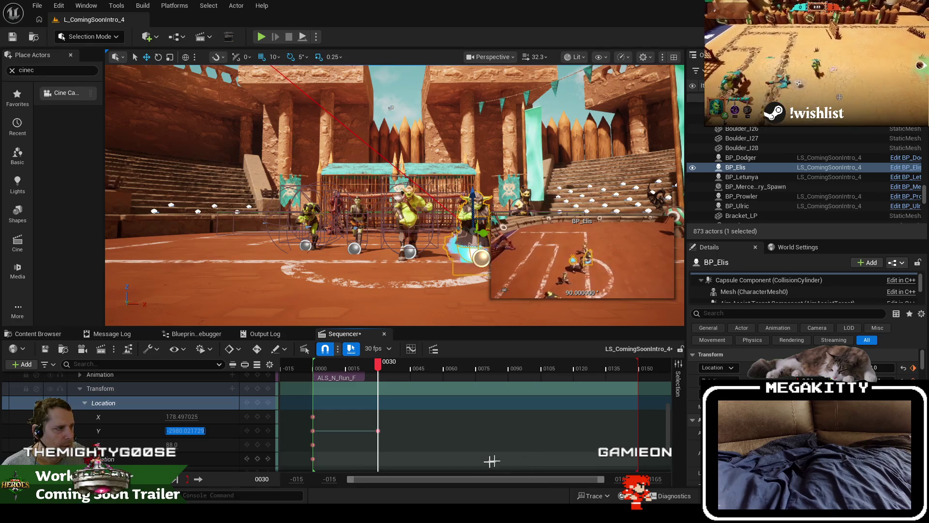
{"action": "scroll", "coordinate": [174, 436], "scroll_direction": "up", "scroll_amount": 3}
{"action": "scroll", "coordinate": [82, 423], "scroll_direction": "down", "scroll_amount": 1}
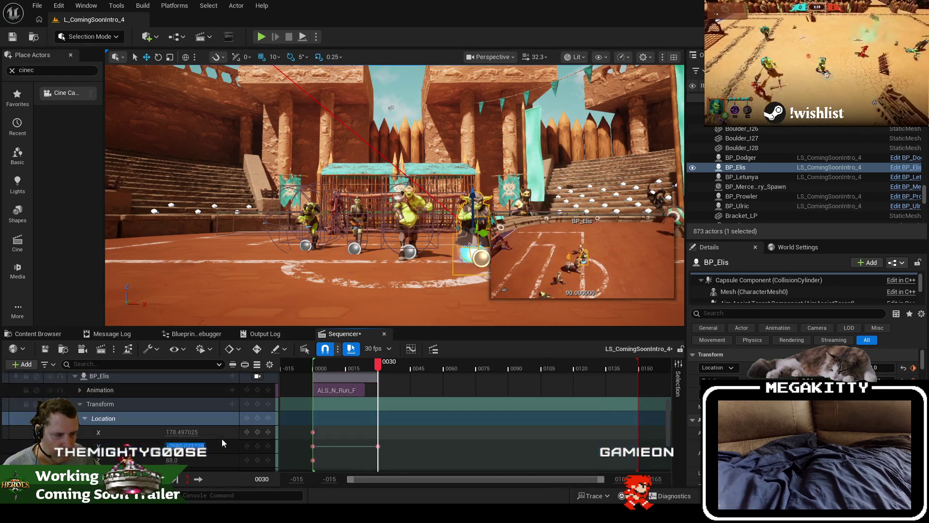
{"action": "left_click_drag", "start_coordinate": [381, 369], "coordinate": [316, 375]}
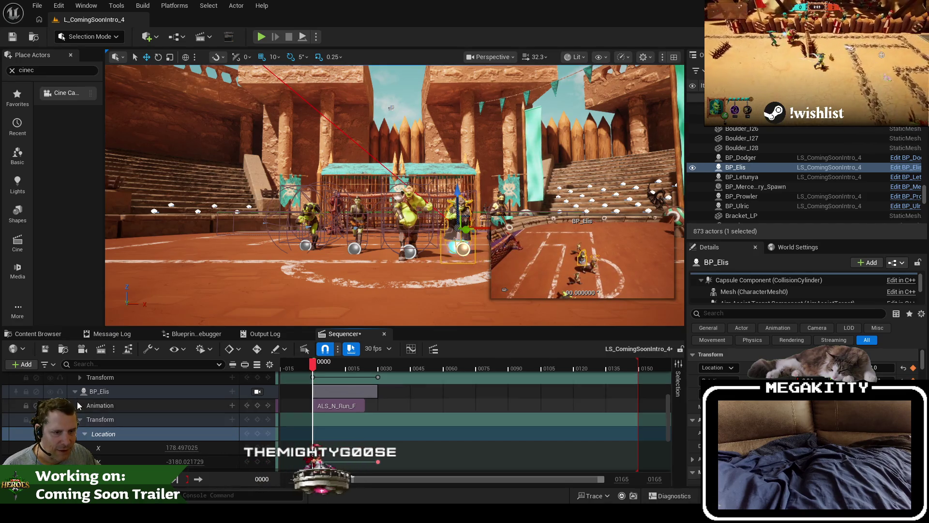
{"action": "left_click", "coordinate": [75, 391]}
{"action": "left_click", "coordinate": [75, 380]}
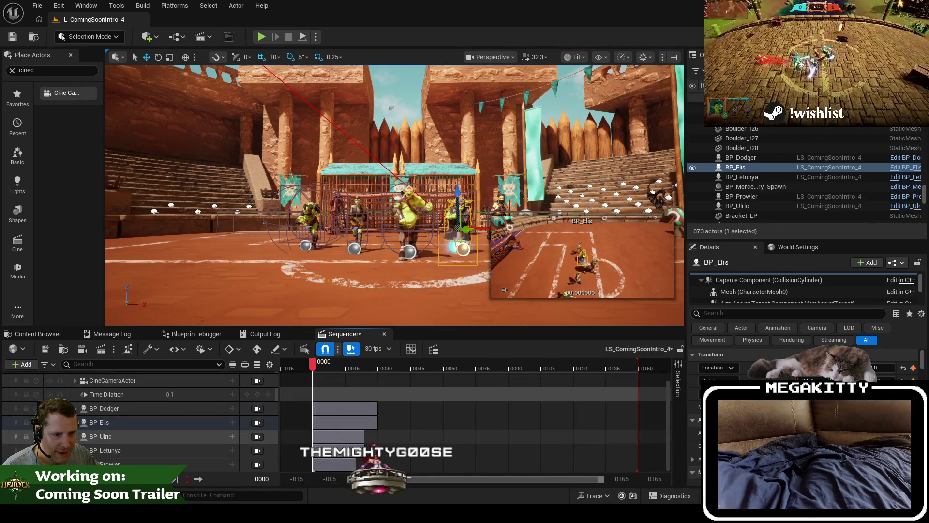
Step: Add a Transform track to BP_Ulric, keyed at frame 0 and Location Y -2870 at frame 30
{"action": "left_click", "coordinate": [75, 436]}
{"action": "scroll", "coordinate": [239, 424], "scroll_direction": "down", "scroll_amount": 1}
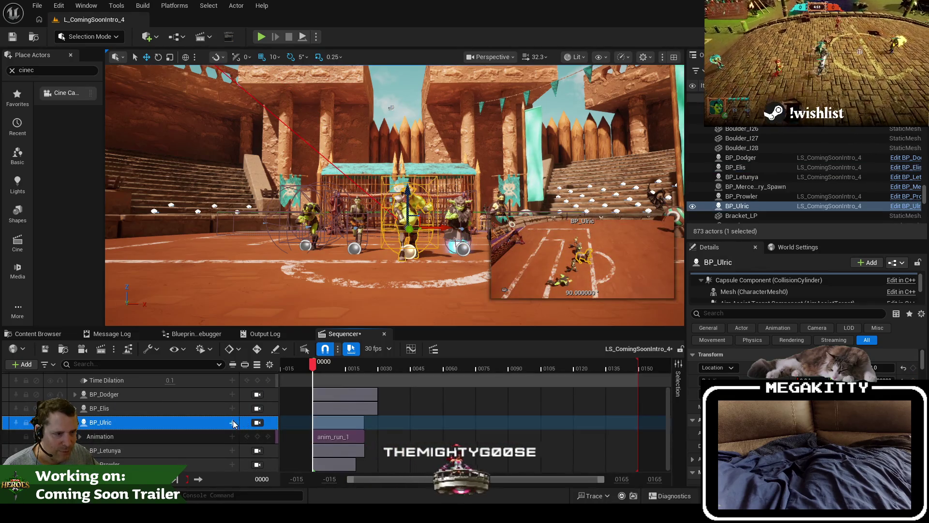
{"action": "left_click", "coordinate": [232, 423]}
{"action": "left_click", "coordinate": [276, 101]}
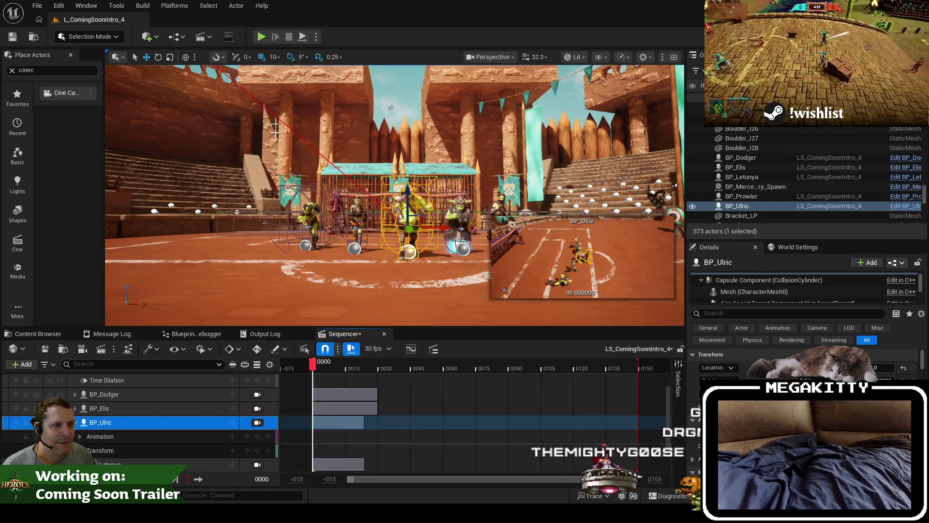
{"action": "left_click", "coordinate": [80, 450]}
{"action": "scroll", "coordinate": [139, 429], "scroll_direction": "down", "scroll_amount": 3}
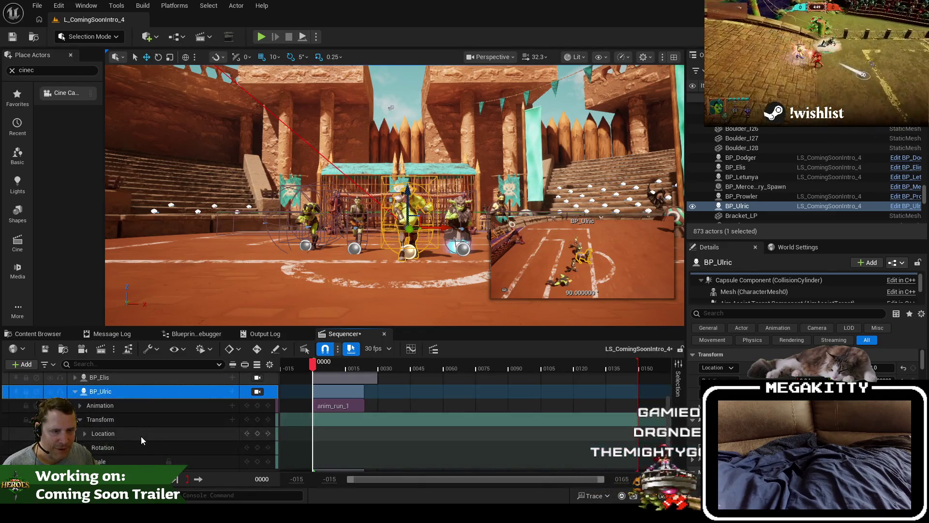
{"action": "left_click", "coordinate": [86, 418]}
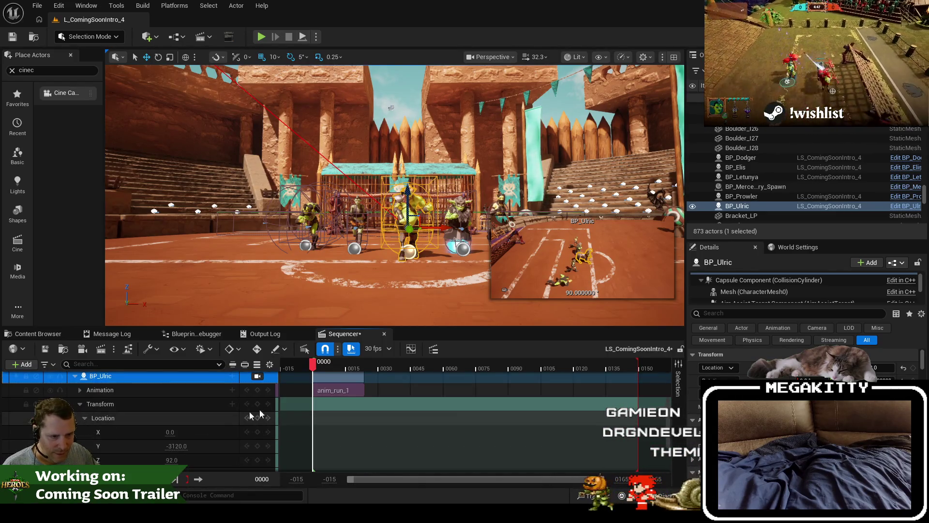
{"action": "left_click", "coordinate": [257, 445]}
{"action": "left_click_drag", "start_coordinate": [315, 372], "coordinate": [381, 371]}
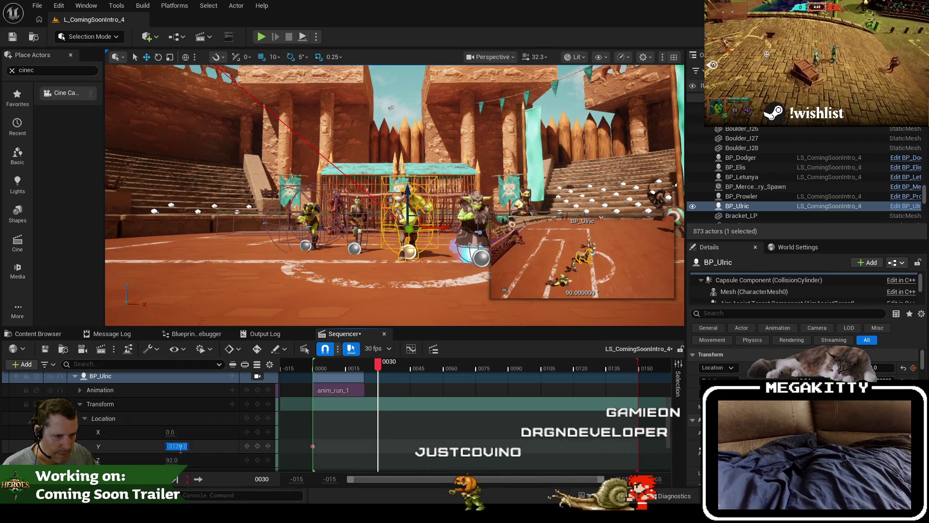
{"action": "left_click_drag", "start_coordinate": [170, 448], "coordinate": [175, 448]}
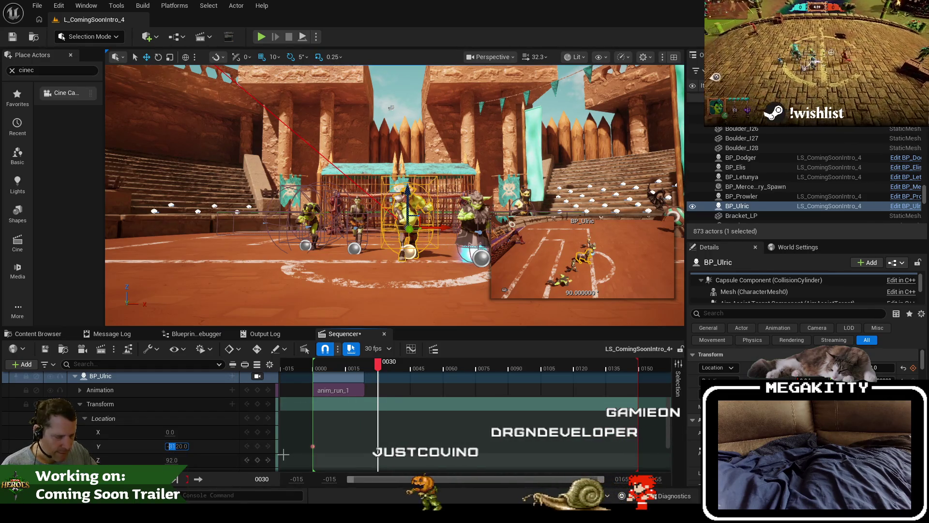
{"action": "type", "text": "-2870"}
{"action": "key", "text": "Return"}
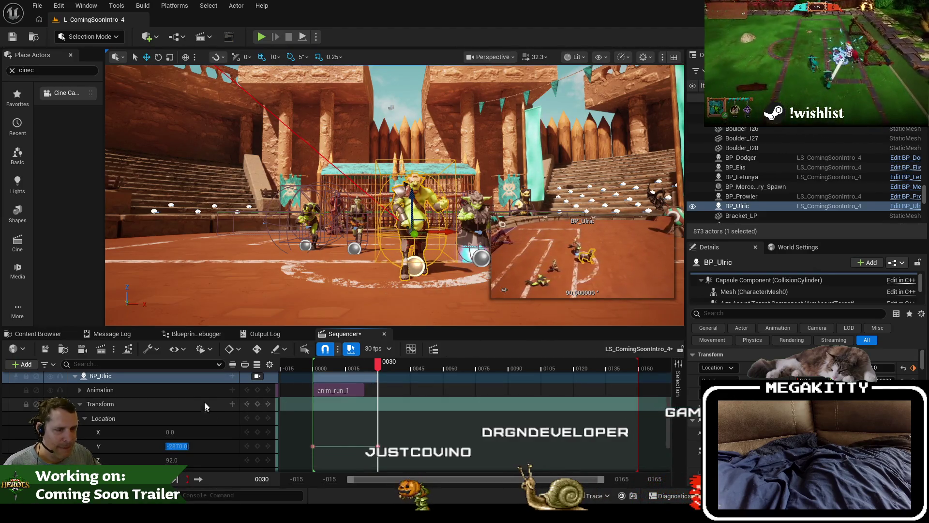
{"action": "left_click", "coordinate": [80, 405]}
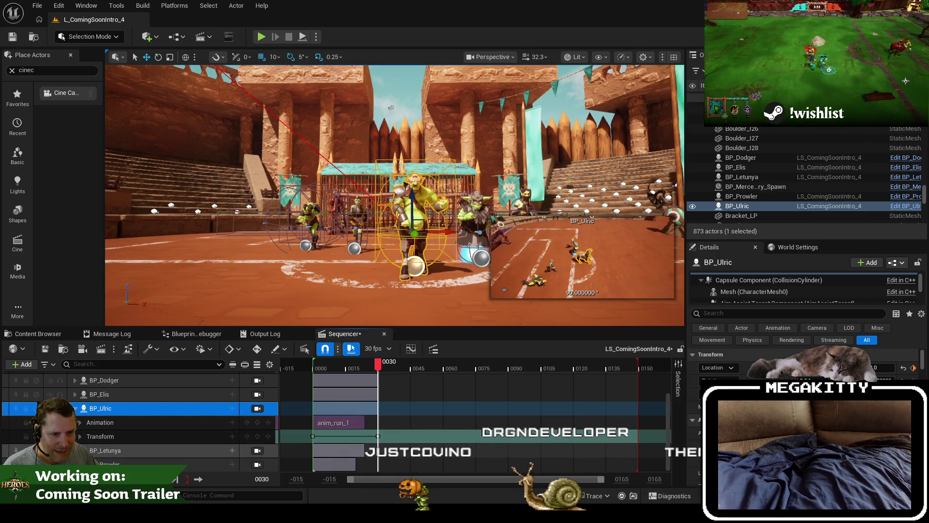
Step: Add a Transform track to BP_Letunya and expand its Location channels at frame 0
{"action": "double_click", "coordinate": [230, 450]}
{"action": "left_click", "coordinate": [231, 437]}
{"action": "left_click", "coordinate": [261, 127]}
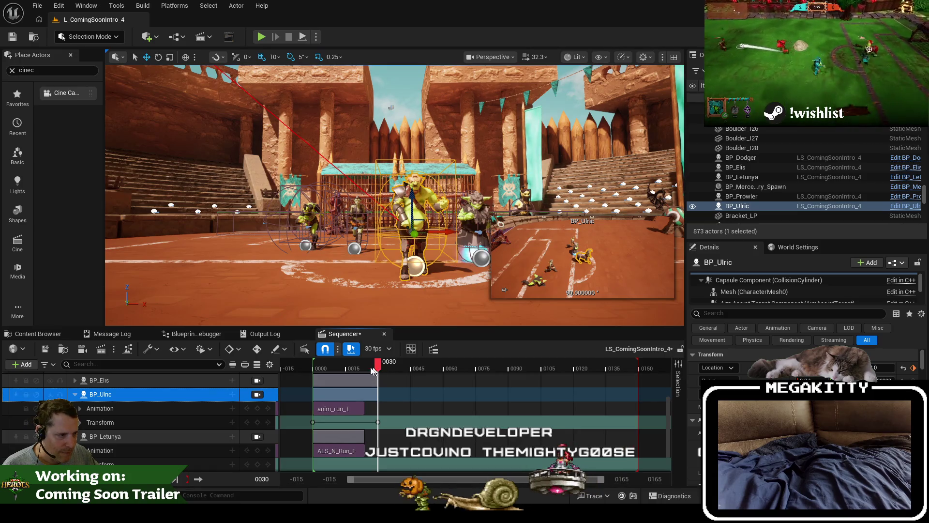
{"action": "left_click", "coordinate": [311, 367]}
{"action": "left_click", "coordinate": [314, 368]}
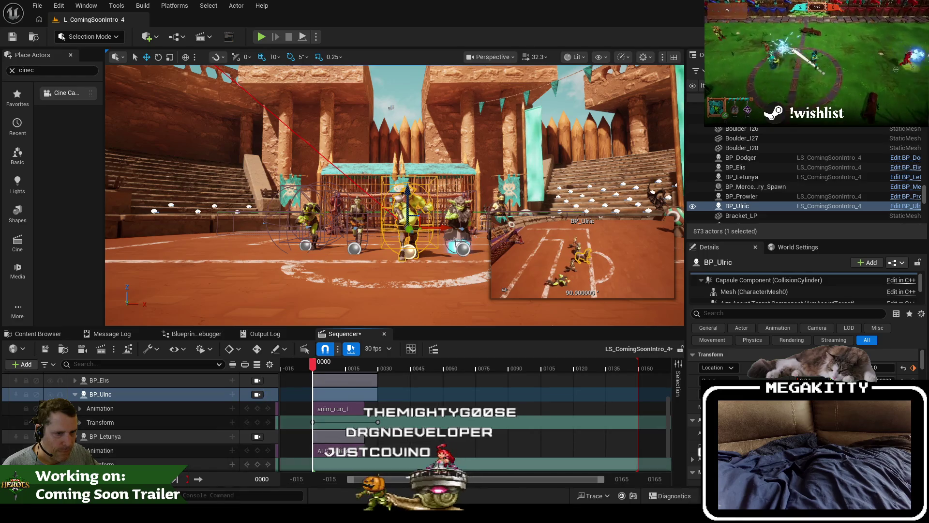
{"action": "left_click", "coordinate": [79, 422], "text": "shift"}
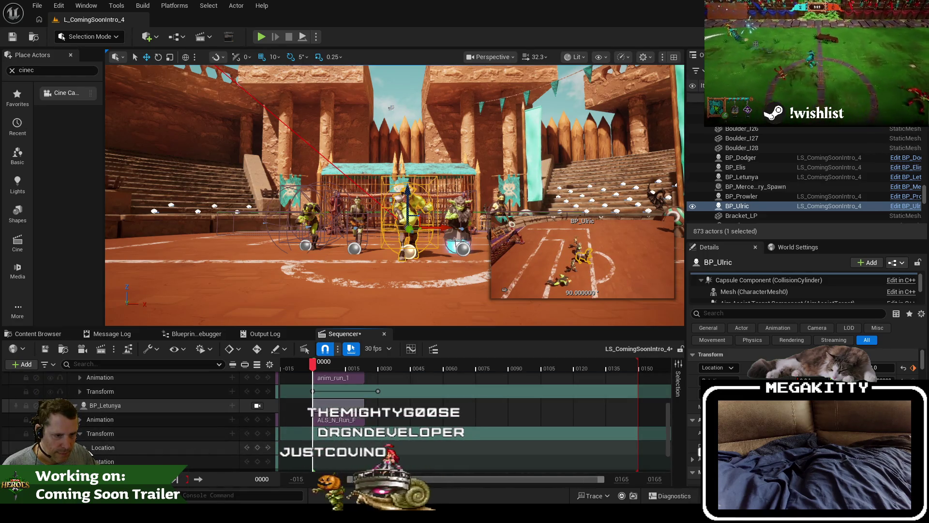
{"action": "scroll", "coordinate": [157, 455], "scroll_direction": "down", "scroll_amount": 2}
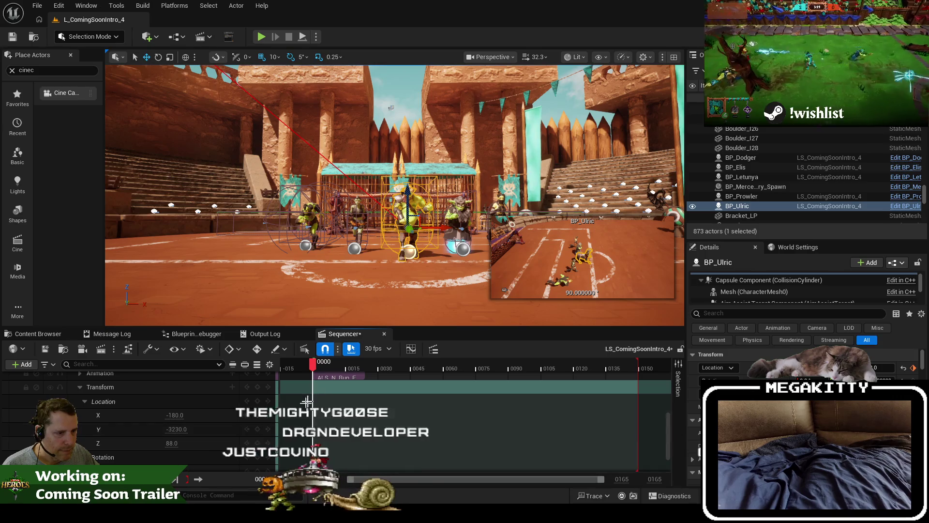
Step: Key BP_Letunya's Location Y to -3030 at frame 30 and tidy up the track list
{"action": "left_click_drag", "start_coordinate": [312, 365], "coordinate": [379, 371]}
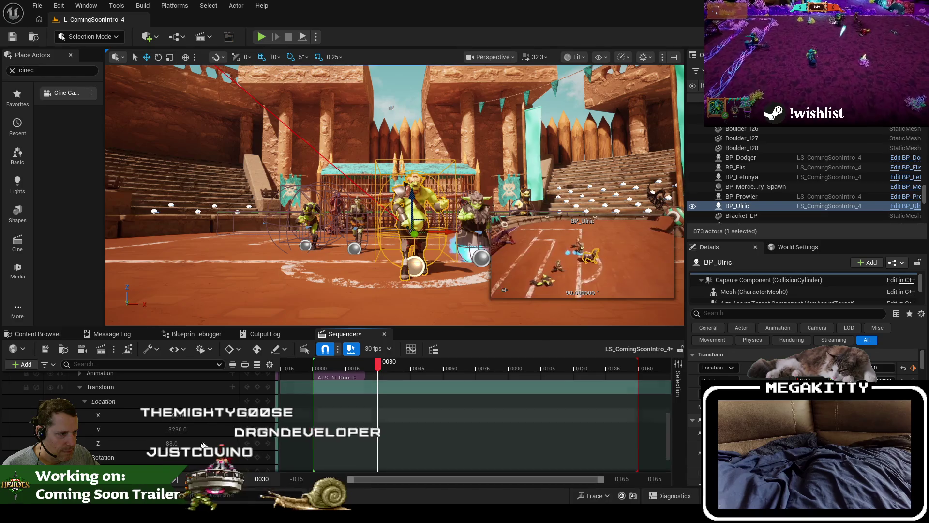
{"action": "left_click", "coordinate": [177, 429]}
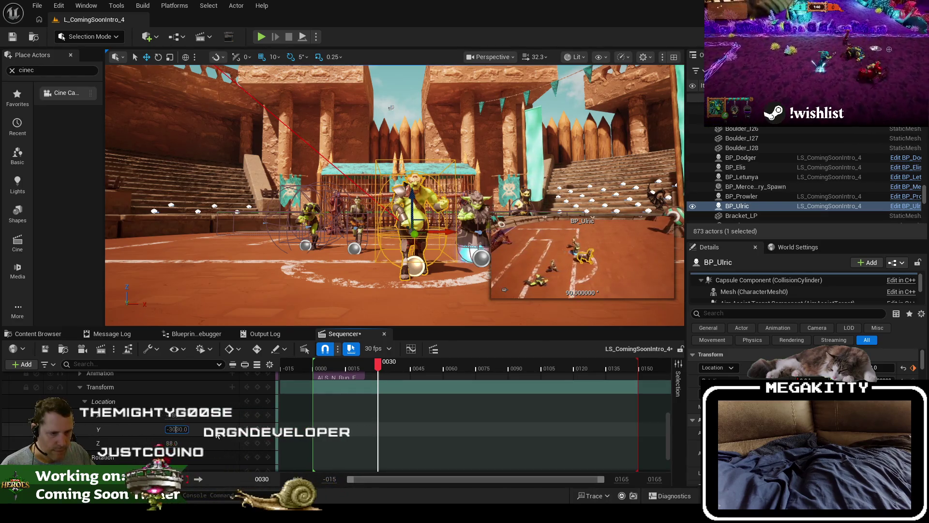
{"action": "type", "text": "-3030"}
{"action": "key", "text": "Return"}
{"action": "left_click", "coordinate": [88, 387]}
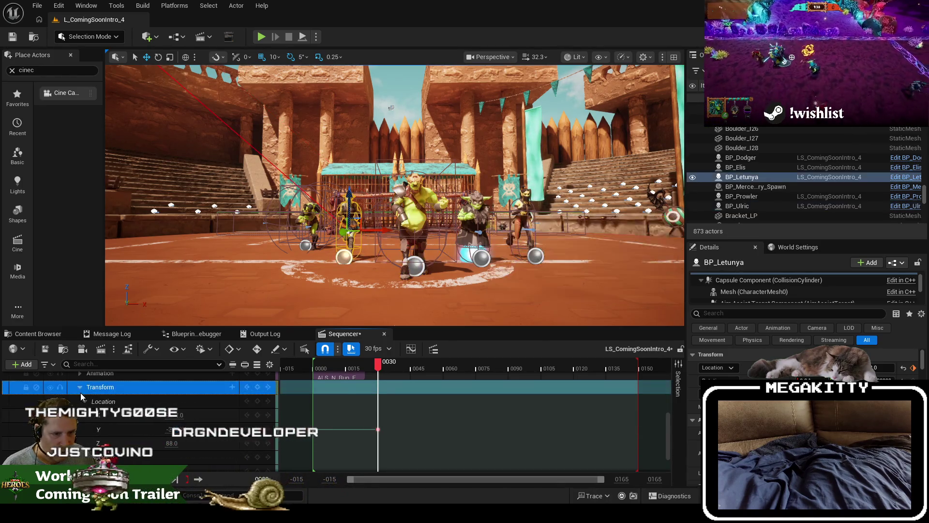
{"action": "left_click", "coordinate": [79, 387]}
{"action": "left_click", "coordinate": [110, 450]}
{"action": "scroll", "coordinate": [111, 460], "scroll_direction": "down", "scroll_amount": 1}
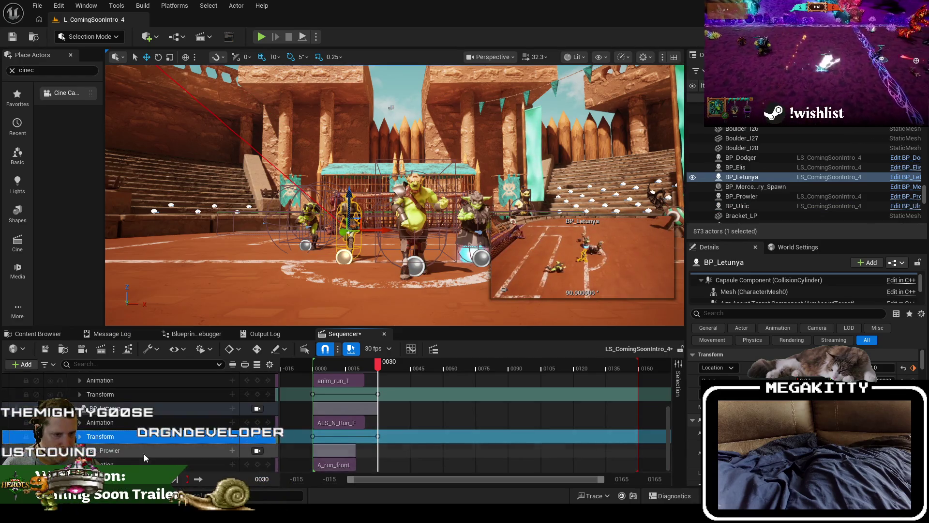
Step: Add a Transform track to BP_Prowler and key its Location Y near the start
{"action": "left_click", "coordinate": [143, 451]}
{"action": "left_click", "coordinate": [232, 449]}
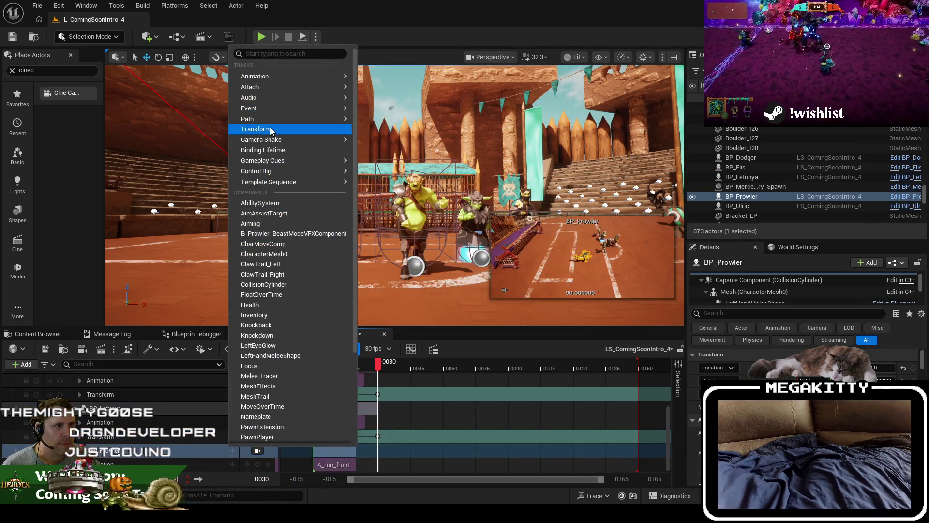
{"action": "left_click", "coordinate": [255, 128]}
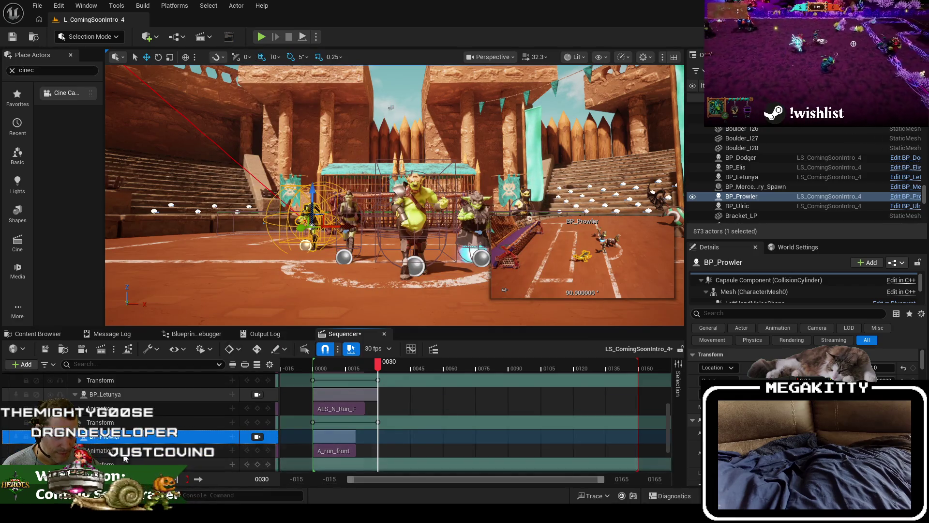
{"action": "scroll", "coordinate": [145, 426], "scroll_direction": "down", "scroll_amount": 3}
{"action": "left_click", "coordinate": [375, 367]}
{"action": "left_click", "coordinate": [312, 365]}
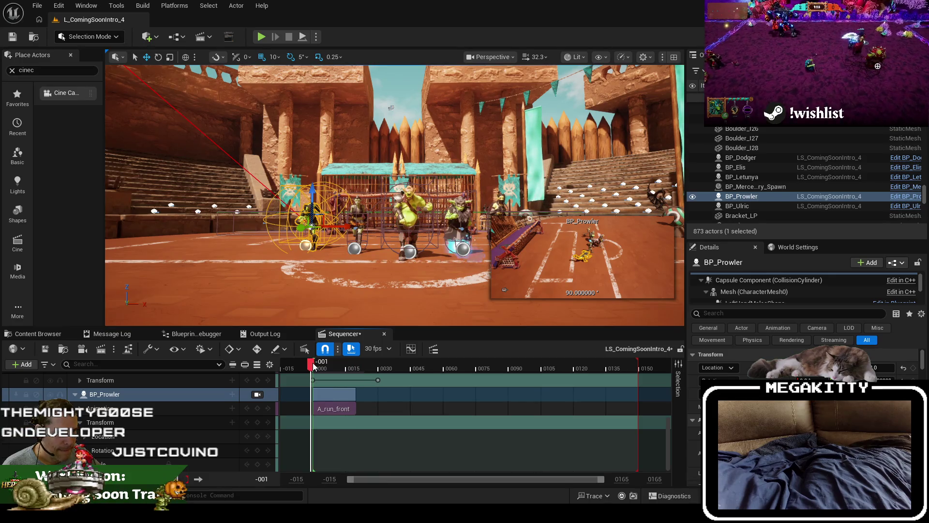
{"action": "left_click", "coordinate": [316, 364]}
{"action": "left_click", "coordinate": [85, 436]}
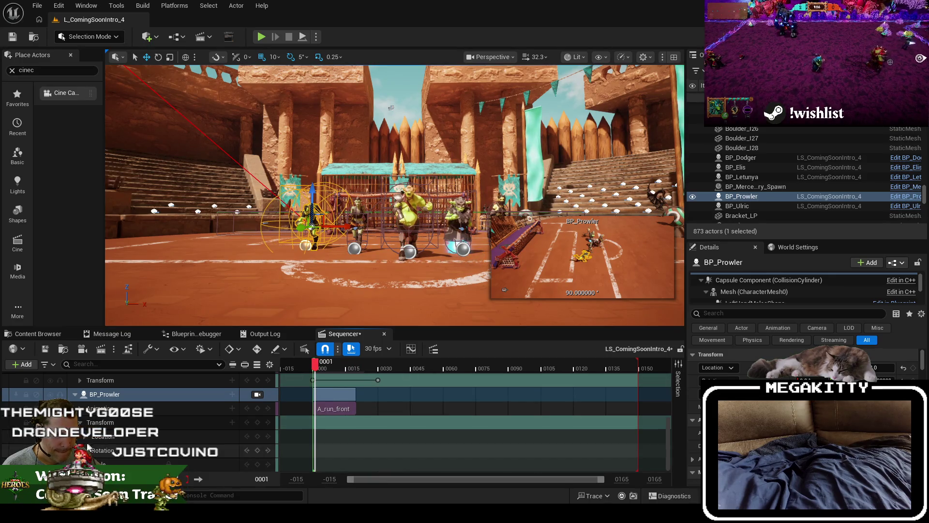
{"action": "scroll", "coordinate": [116, 447], "scroll_direction": "down", "scroll_amount": 1}
{"action": "left_click", "coordinate": [257, 422]}
Step: Delete the stray Location key at frame 1 on Prowler's track
{"action": "key", "text": "Right"}
{"action": "key", "text": "Right"}
{"action": "key", "text": "Right"}
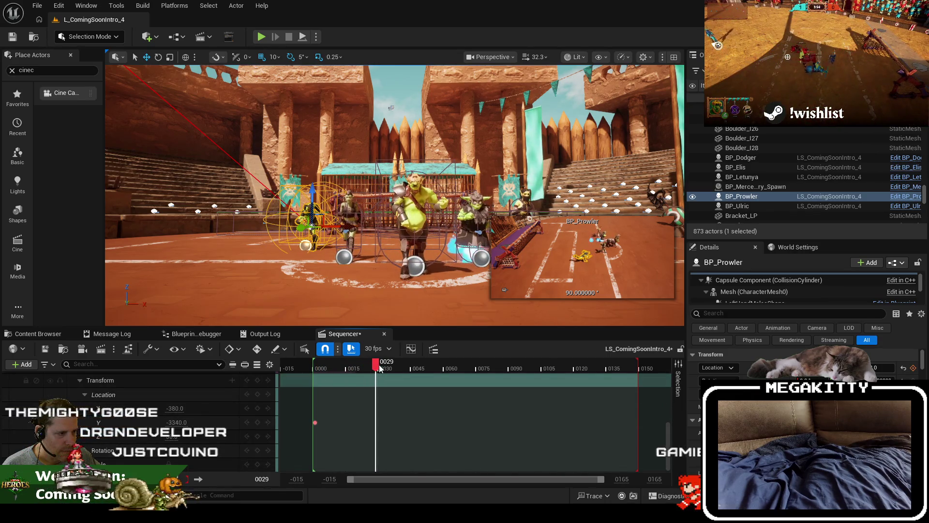
{"action": "left_click_drag", "start_coordinate": [322, 367], "coordinate": [313, 371]}
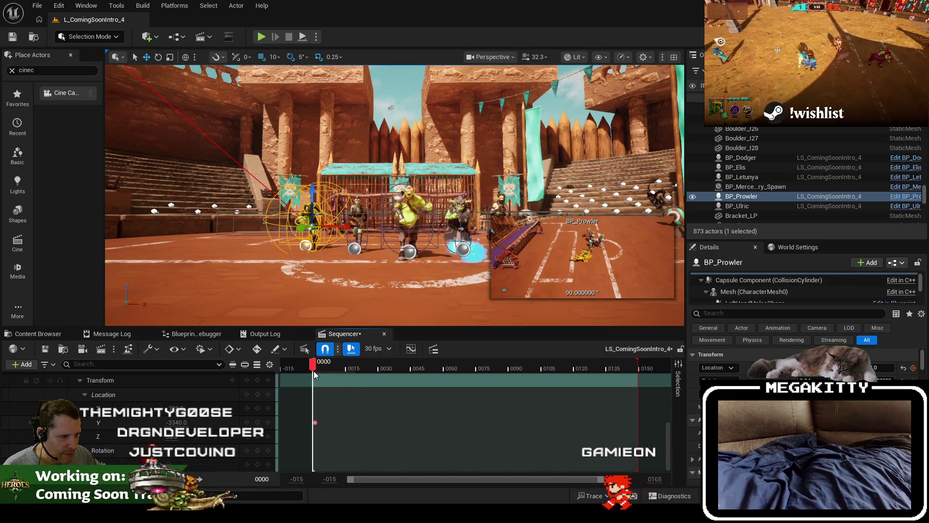
{"action": "left_click", "coordinate": [315, 422]}
{"action": "key", "text": "Delete"}
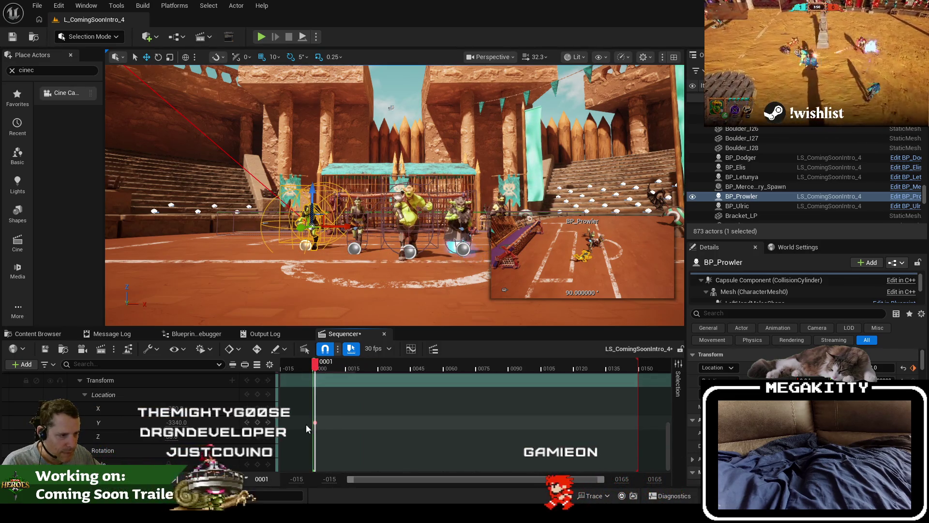
Step: Key Prowler's Location Y at frame 30, check the run, and Save All
{"action": "left_click", "coordinate": [314, 363]}
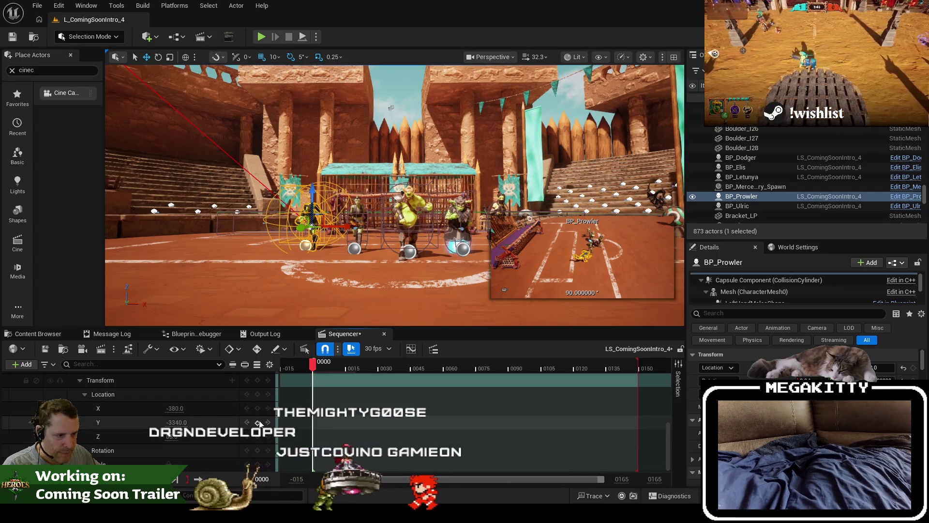
{"action": "left_click_drag", "start_coordinate": [315, 368], "coordinate": [378, 363]}
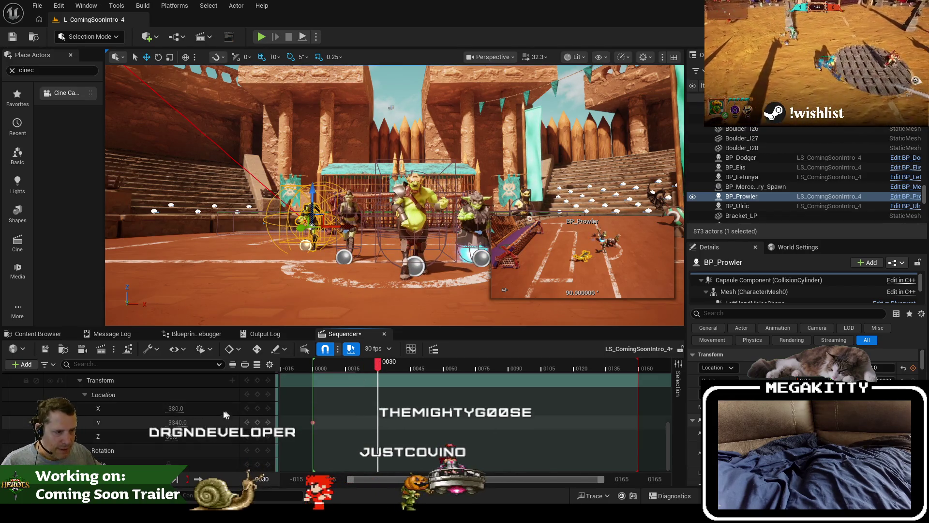
{"action": "left_click", "coordinate": [257, 422]}
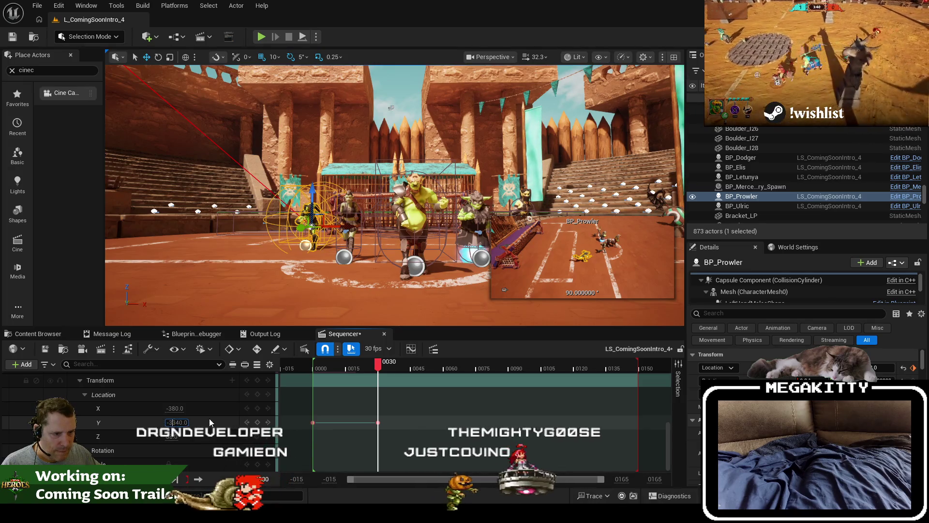
{"action": "type", "text": "-3140"}
{"action": "left_click", "coordinate": [373, 364]}
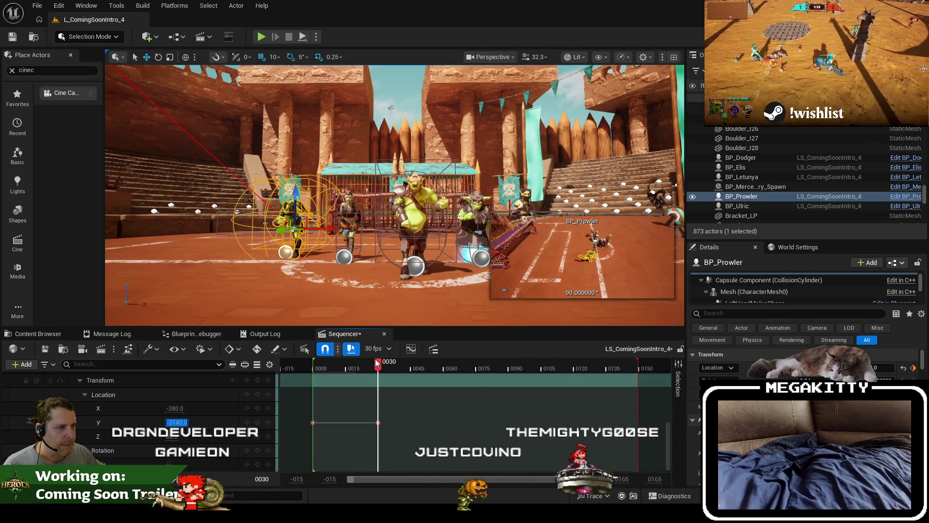
{"action": "left_click", "coordinate": [366, 364]}
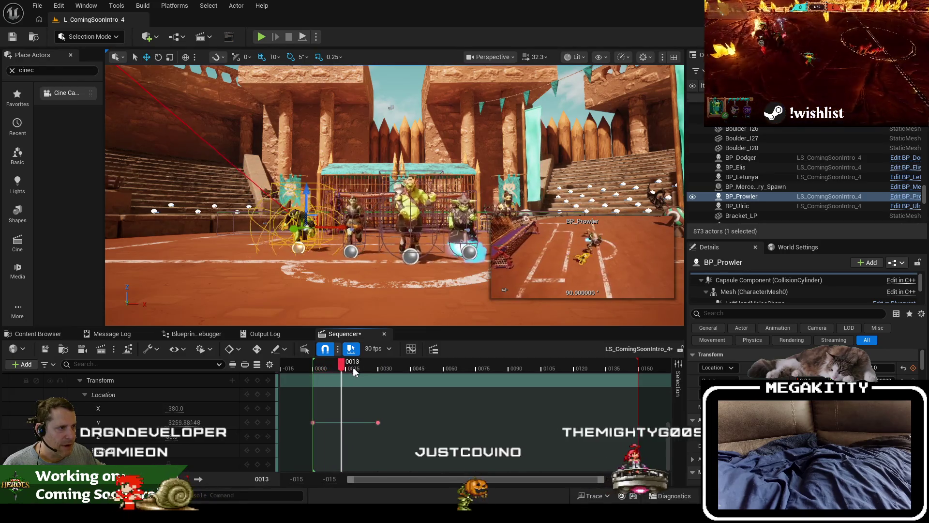
{"action": "left_click", "coordinate": [317, 366]}
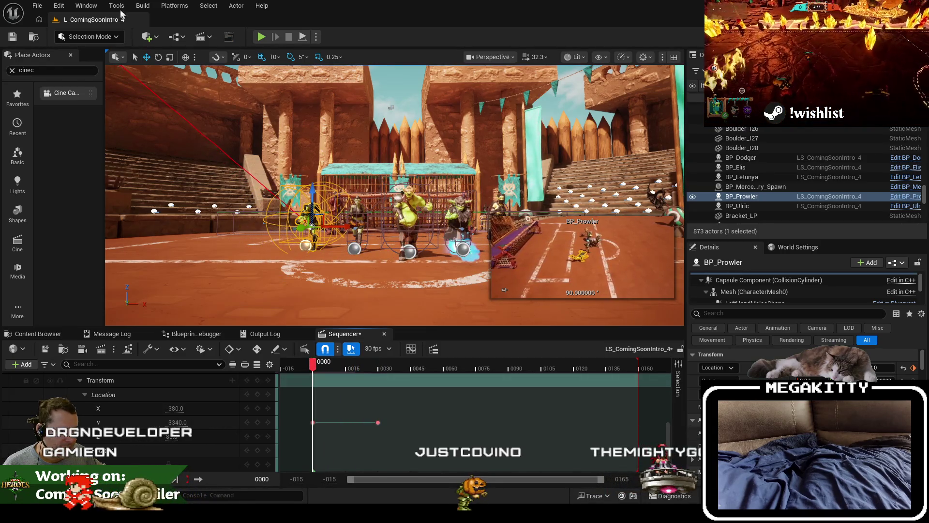
{"action": "left_click", "coordinate": [37, 5]}
{"action": "left_click", "coordinate": [88, 141]}
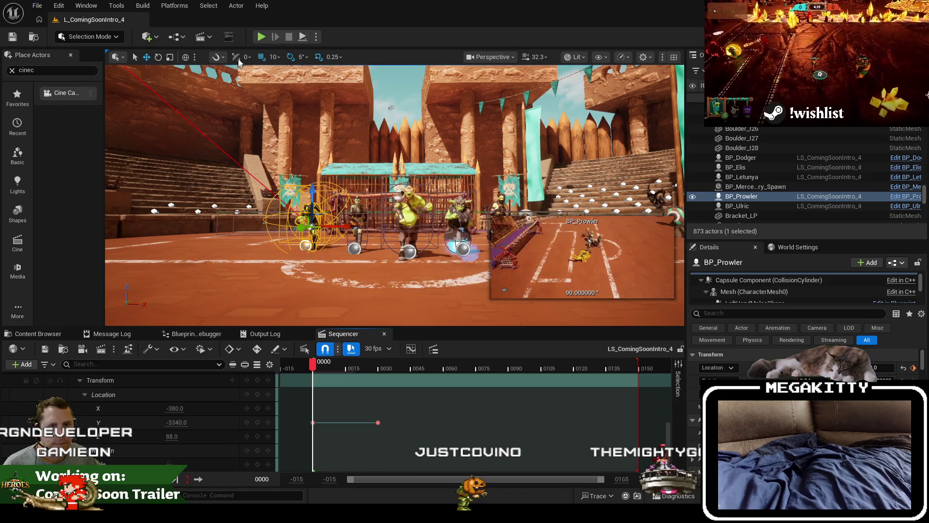
{"action": "left_click", "coordinate": [261, 38]}
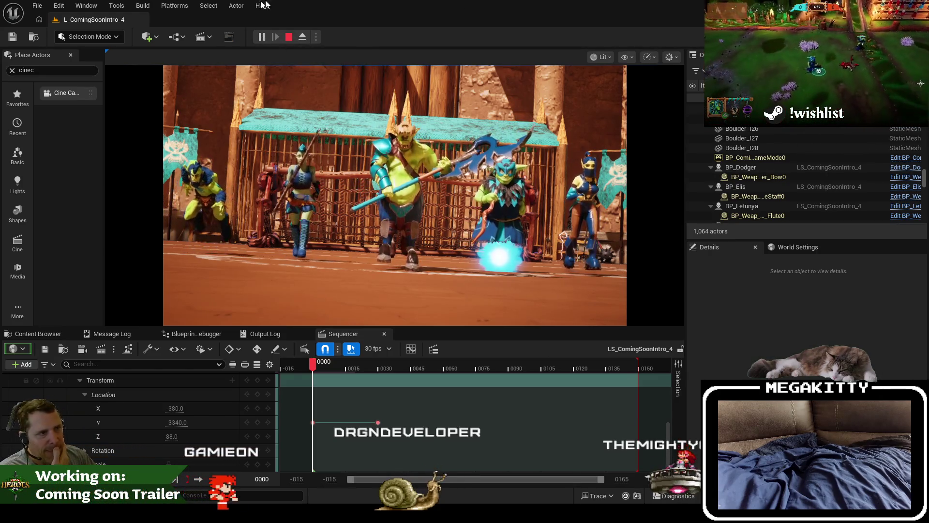
{"action": "left_click", "coordinate": [289, 37]}
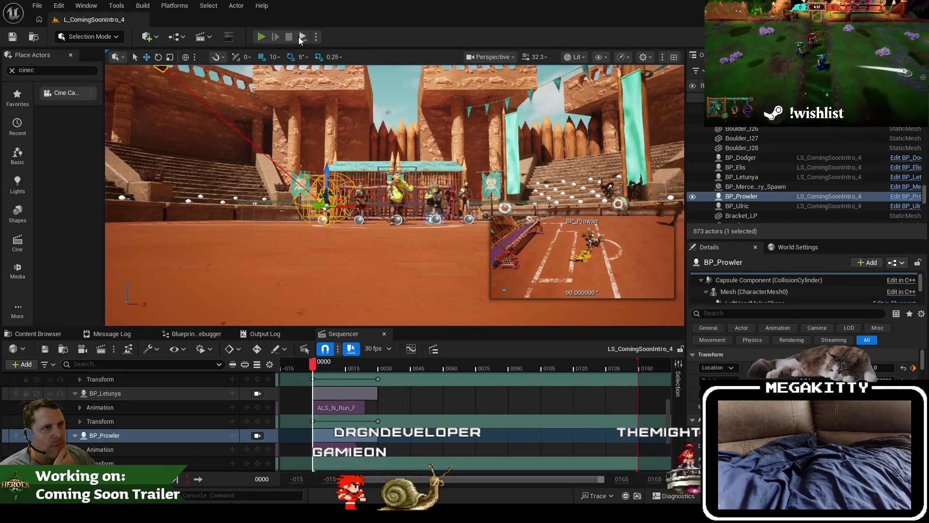
{"action": "key", "text": "alt+p"}
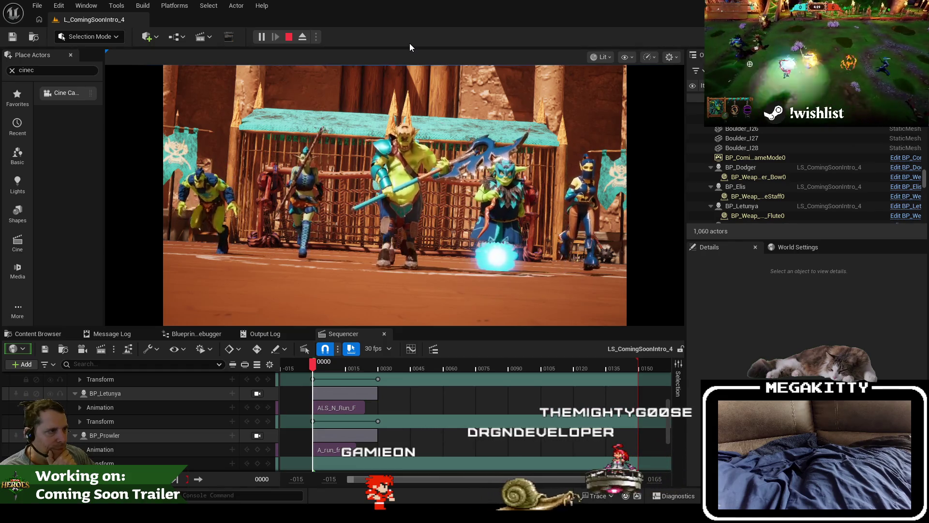
{"action": "key", "text": "Escape"}
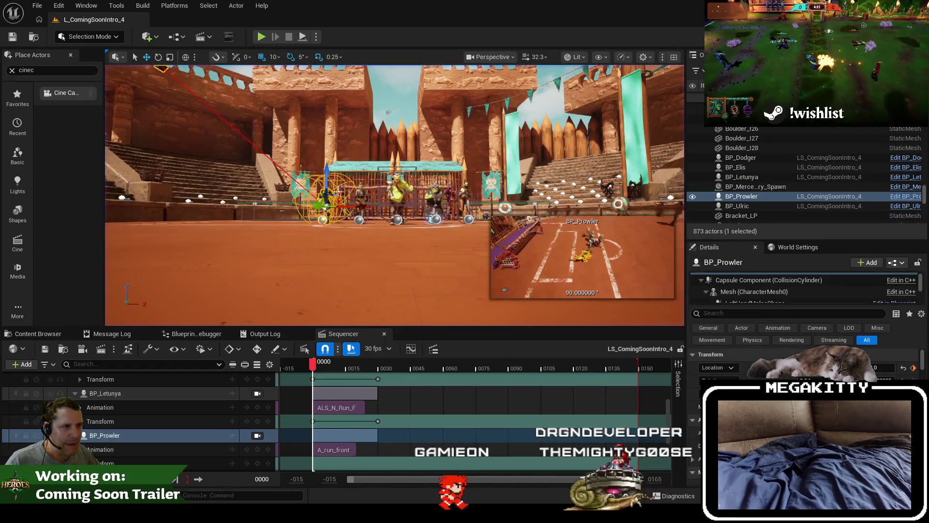
{"action": "left_click_drag", "start_coordinate": [324, 209], "coordinate": [343, 212]}
{"action": "scroll", "coordinate": [384, 179], "scroll_direction": "up", "scroll_amount": 3}
{"action": "scroll", "coordinate": [383, 179], "scroll_direction": "down", "scroll_amount": 5}
{"action": "scroll", "coordinate": [383, 180], "scroll_direction": "up", "scroll_amount": 4}
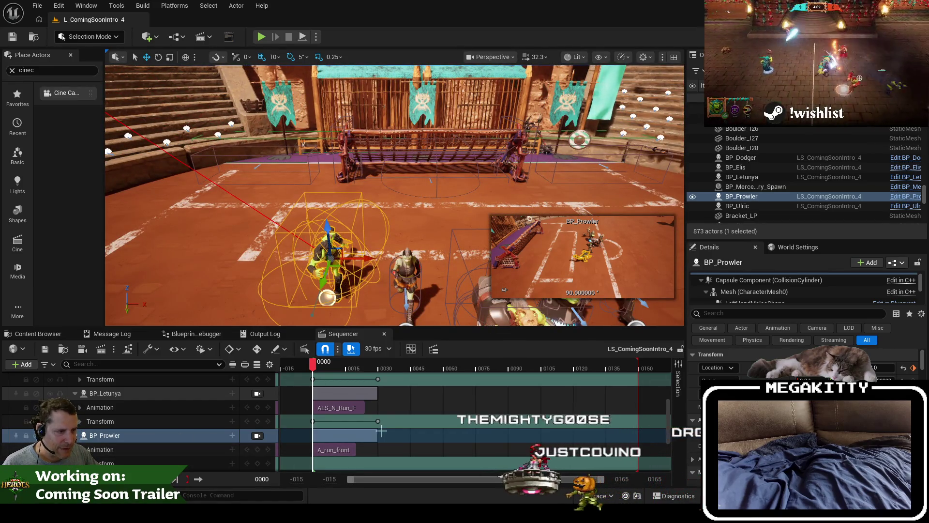
{"action": "scroll", "coordinate": [320, 155], "scroll_direction": "down", "scroll_amount": 5}
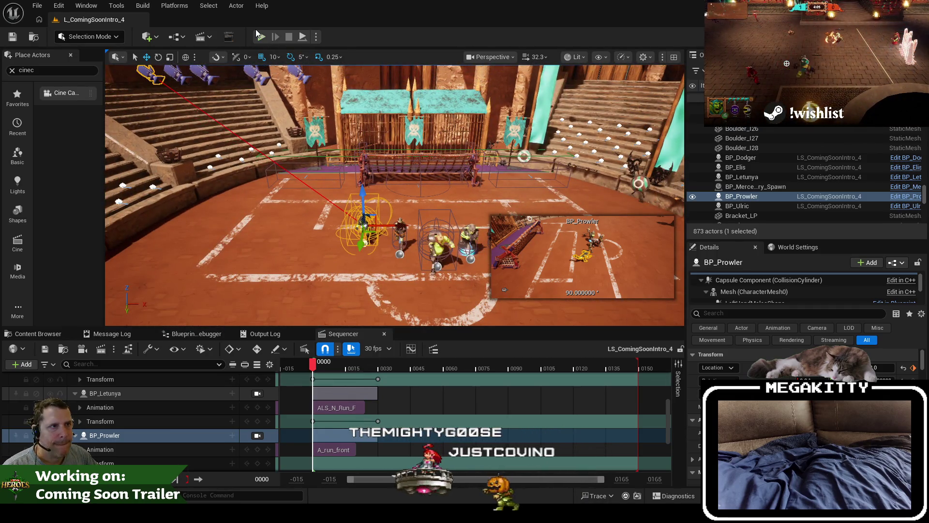
{"action": "left_click", "coordinate": [260, 41]}
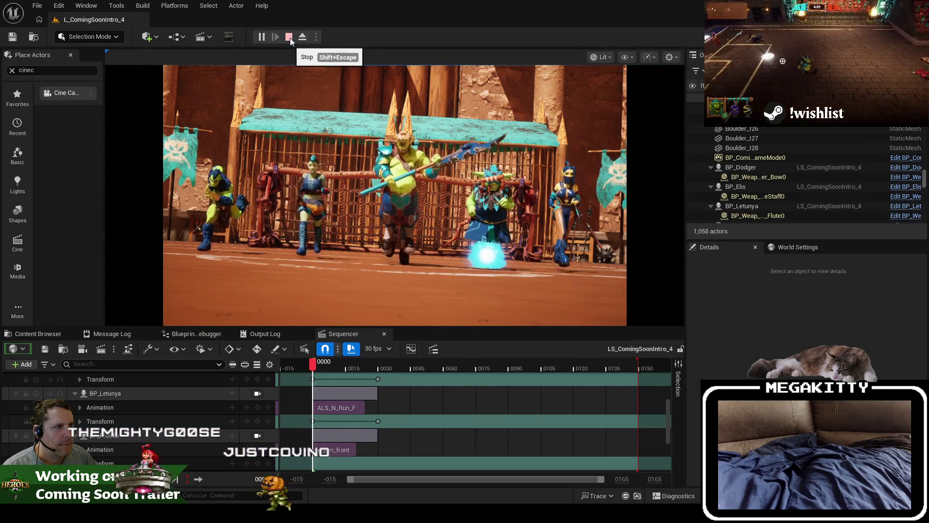
{"action": "left_click", "coordinate": [289, 37]}
{"action": "scroll", "coordinate": [135, 411], "scroll_direction": "up", "scroll_amount": 3}
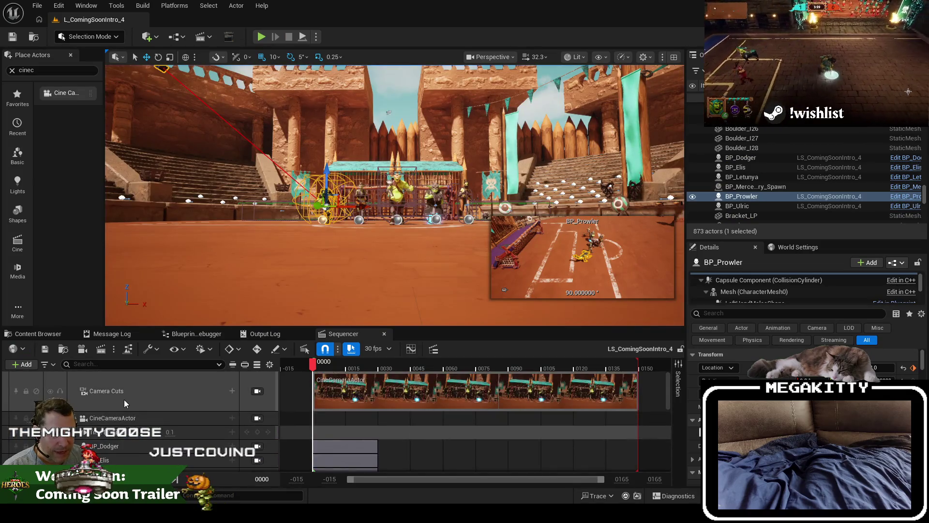
Step: Set the cine camera's Rotation Roll to -5.0 in the intro sequence
{"action": "scroll", "coordinate": [96, 401], "scroll_direction": "down", "scroll_amount": 5}
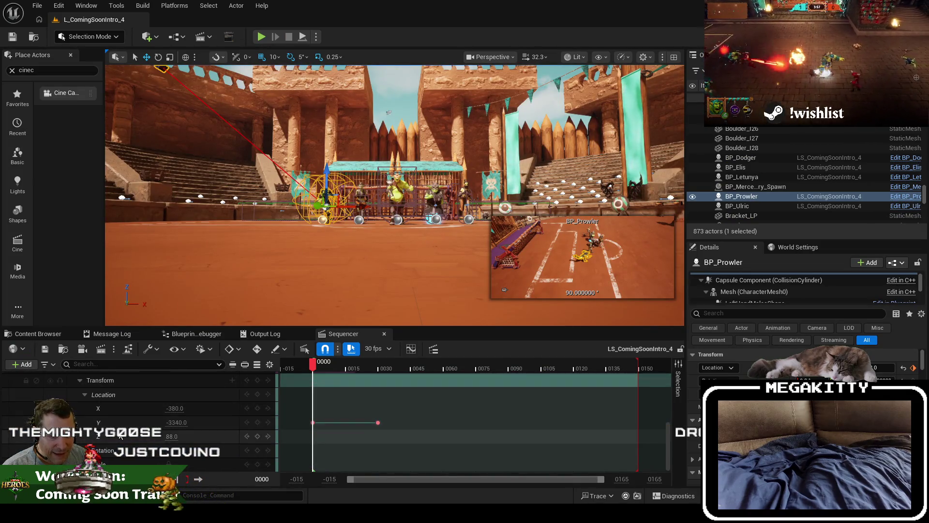
{"action": "left_click", "coordinate": [80, 381]}
{"action": "scroll", "coordinate": [111, 409], "scroll_direction": "up", "scroll_amount": 5}
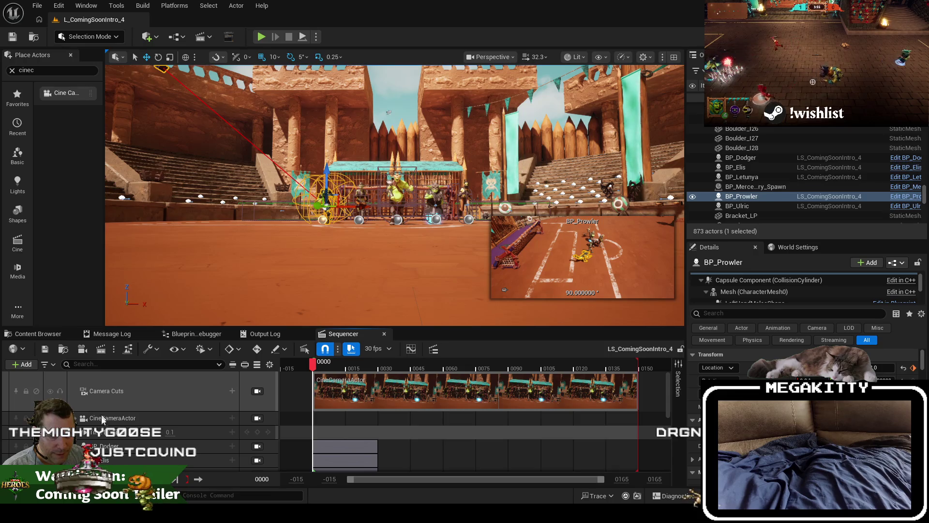
{"action": "left_click", "coordinate": [75, 418]}
{"action": "scroll", "coordinate": [113, 415], "scroll_direction": "down", "scroll_amount": 1}
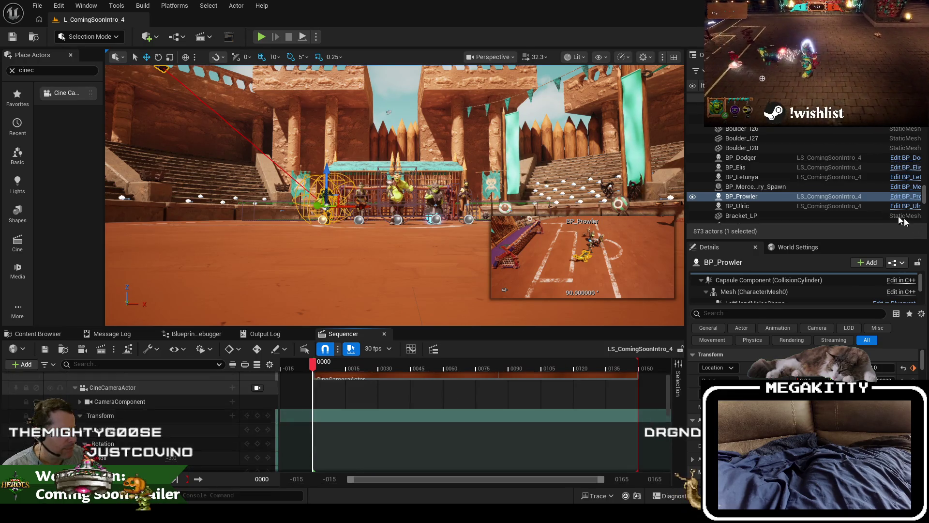
{"action": "left_click", "coordinate": [767, 193]}
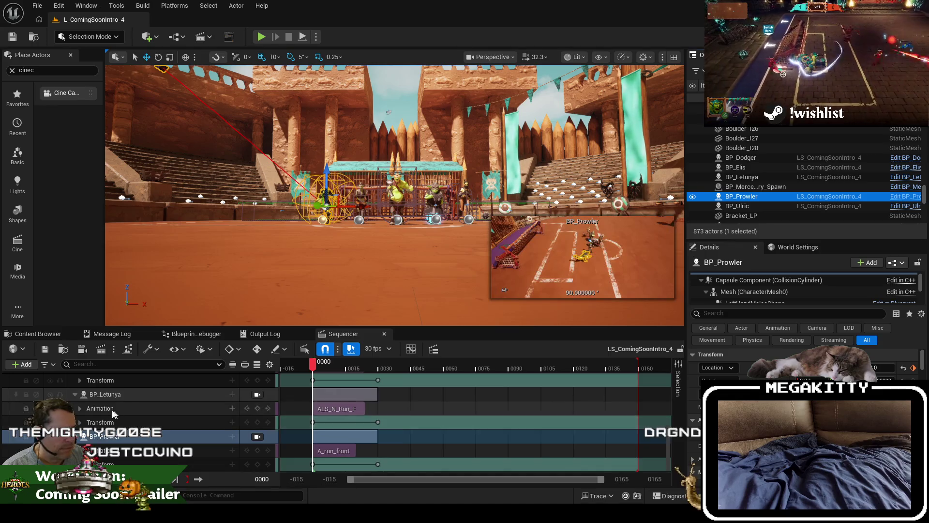
{"action": "scroll", "coordinate": [97, 407], "scroll_direction": "down", "scroll_amount": 3}
{"action": "scroll", "coordinate": [85, 401], "scroll_direction": "up", "scroll_amount": 5}
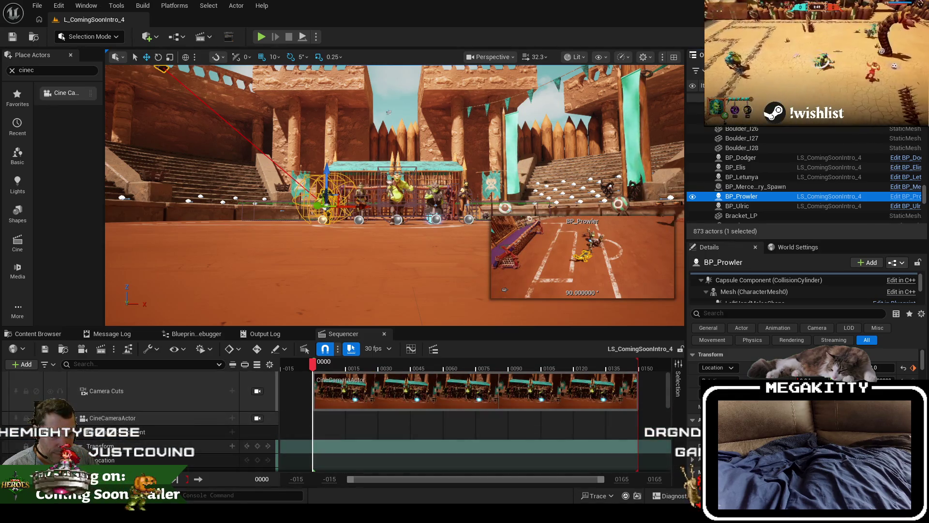
{"action": "scroll", "coordinate": [145, 421], "scroll_direction": "down", "scroll_amount": 2}
{"action": "left_click", "coordinate": [181, 457]}
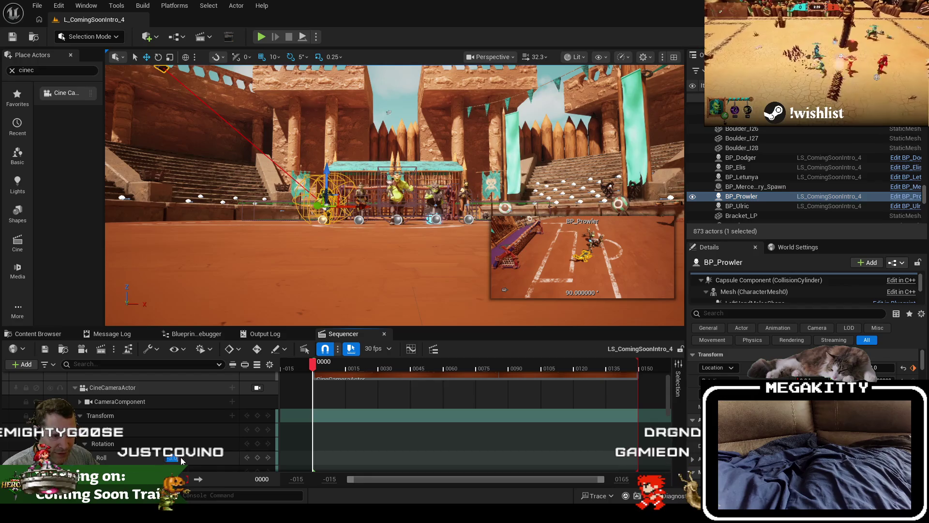
{"action": "key", "text": "Return"}
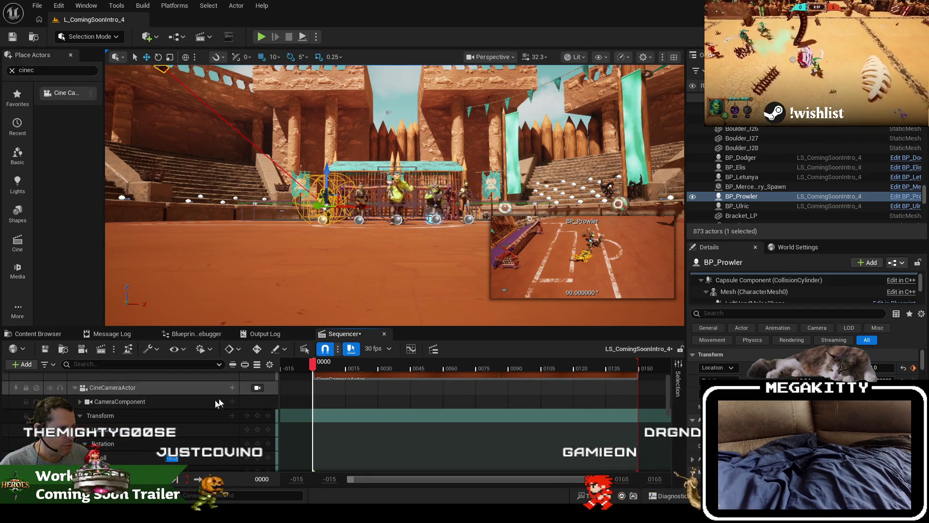
Step: Save all changes and collapse the camera's Transform track
{"action": "left_click", "coordinate": [37, 5]}
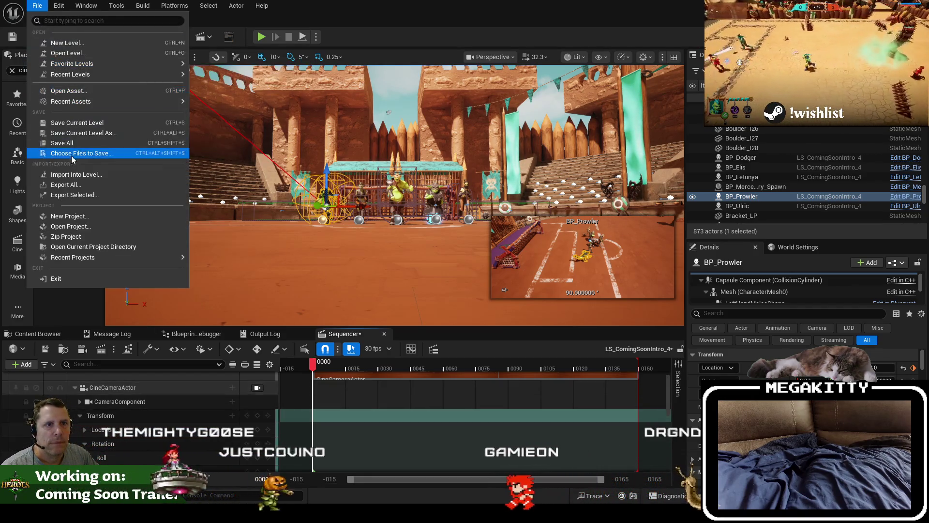
{"action": "left_click", "coordinate": [71, 145]}
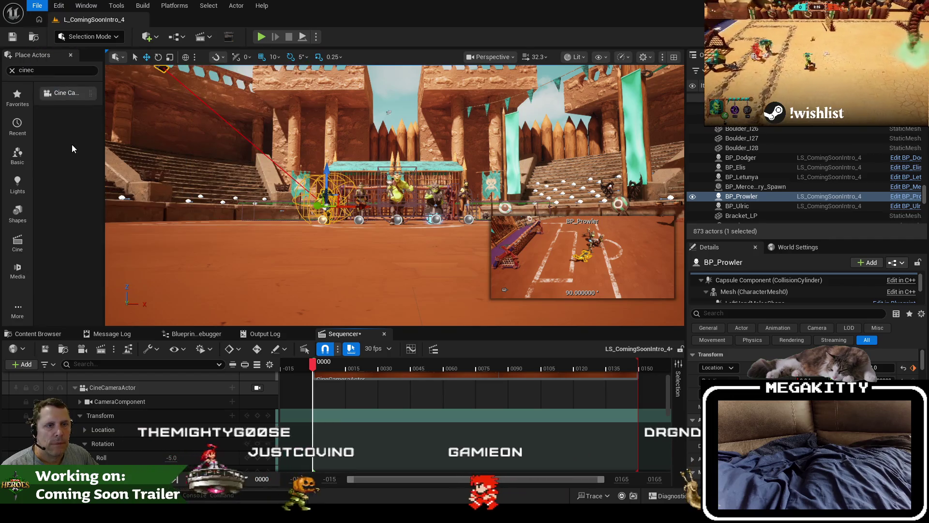
{"action": "left_click", "coordinate": [80, 415]}
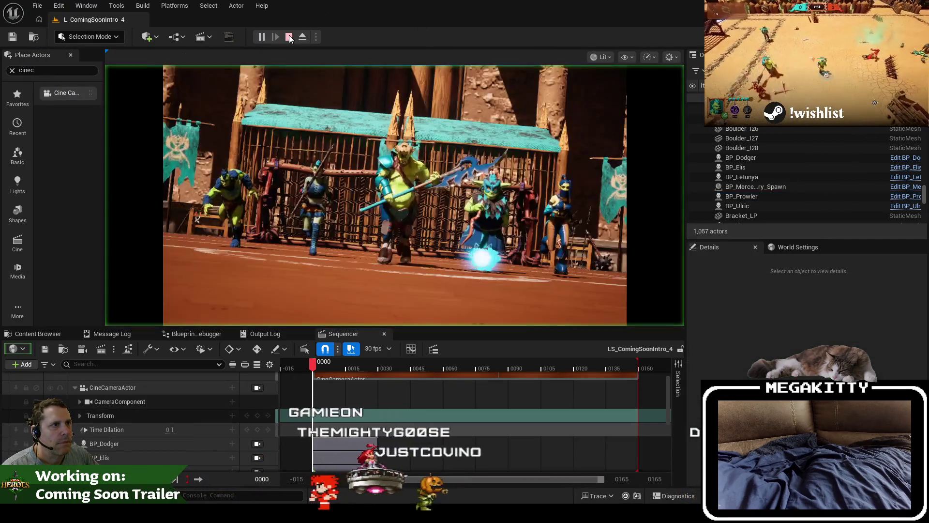
Step: Run a gameplay preview of the intro, then reframe the editor view over the arena
{"action": "left_click", "coordinate": [262, 37]}
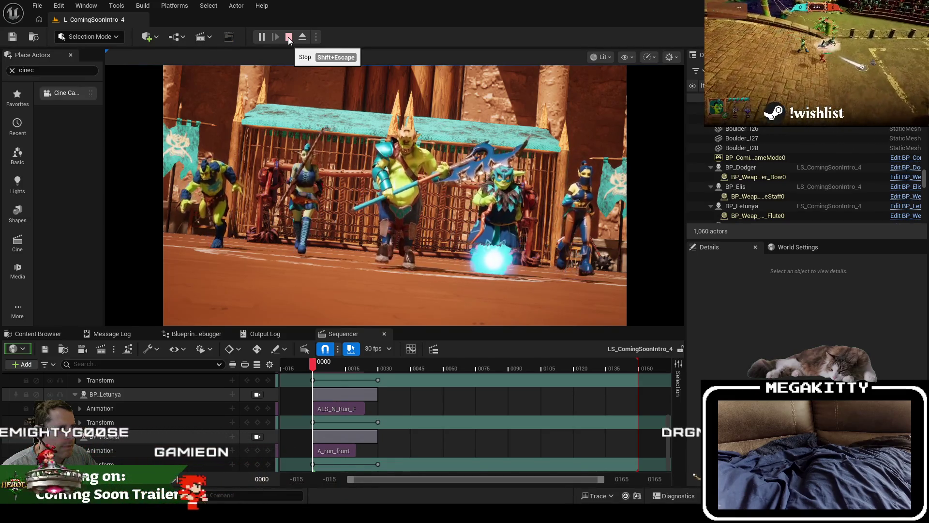
{"action": "left_click", "coordinate": [289, 38]}
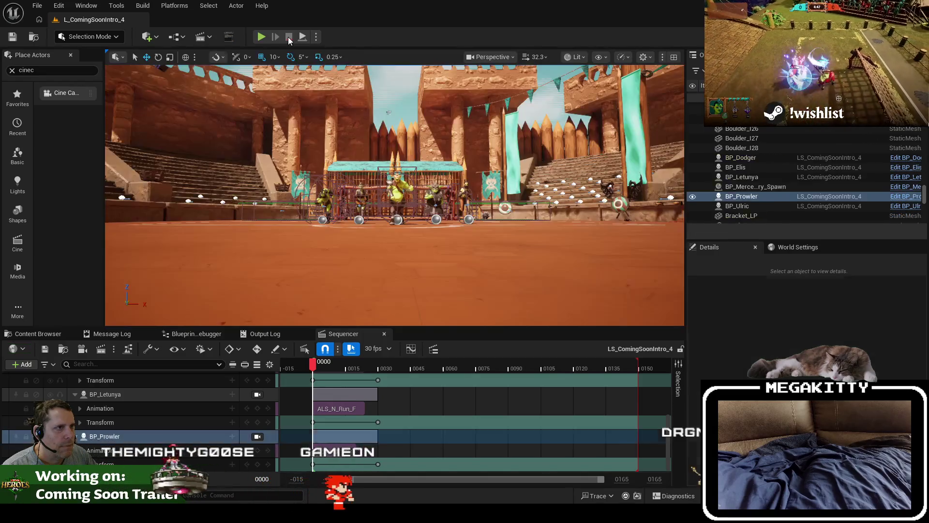
{"action": "left_click_drag", "start_coordinate": [394, 201], "coordinate": [401, 245]}
{"action": "left_click_drag", "start_coordinate": [322, 227], "coordinate": [322, 189]}
Step: Set the cine camera's keyed Location Y to -1680.0
{"action": "left_click", "coordinate": [304, 348]}
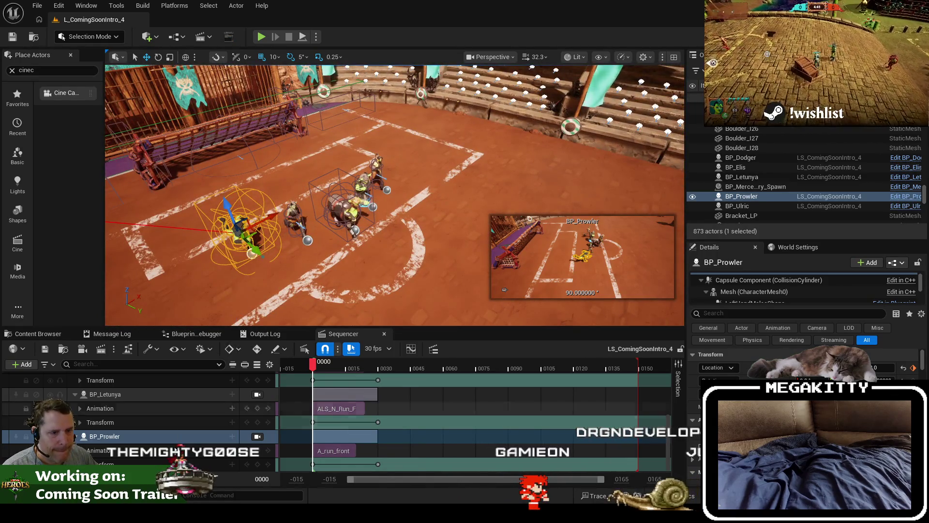
{"action": "left_click", "coordinate": [130, 418]}
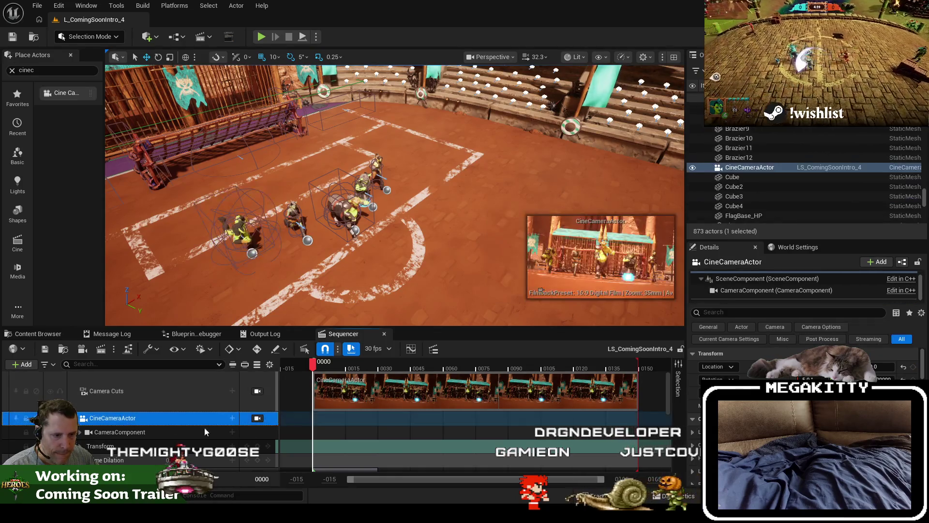
{"action": "scroll", "coordinate": [97, 421], "scroll_direction": "down", "scroll_amount": 1}
{"action": "left_click", "coordinate": [81, 416]}
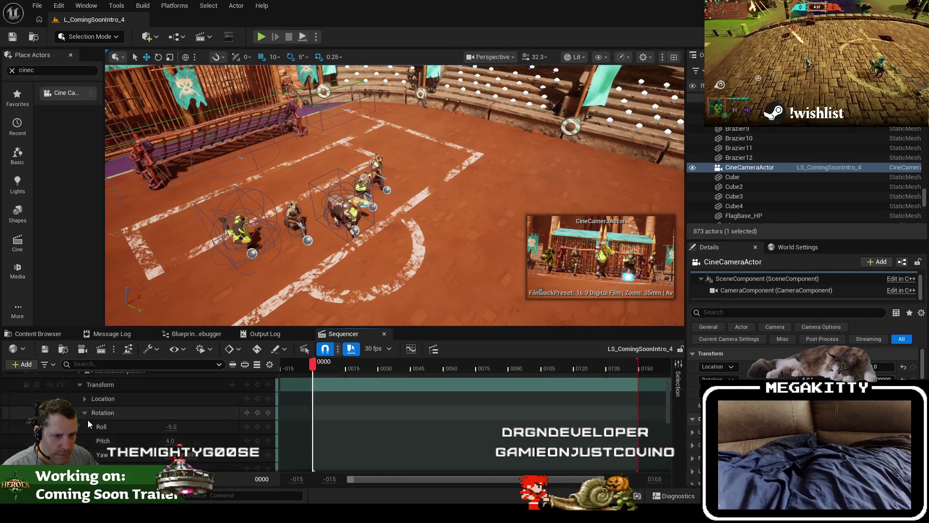
{"action": "scroll", "coordinate": [85, 414], "scroll_direction": "down", "scroll_amount": 1}
{"action": "left_click", "coordinate": [86, 413]}
{"action": "left_click", "coordinate": [85, 412]}
{"action": "left_click", "coordinate": [85, 398]}
{"action": "left_click", "coordinate": [176, 426]}
{"action": "type", "text": "-1680"}
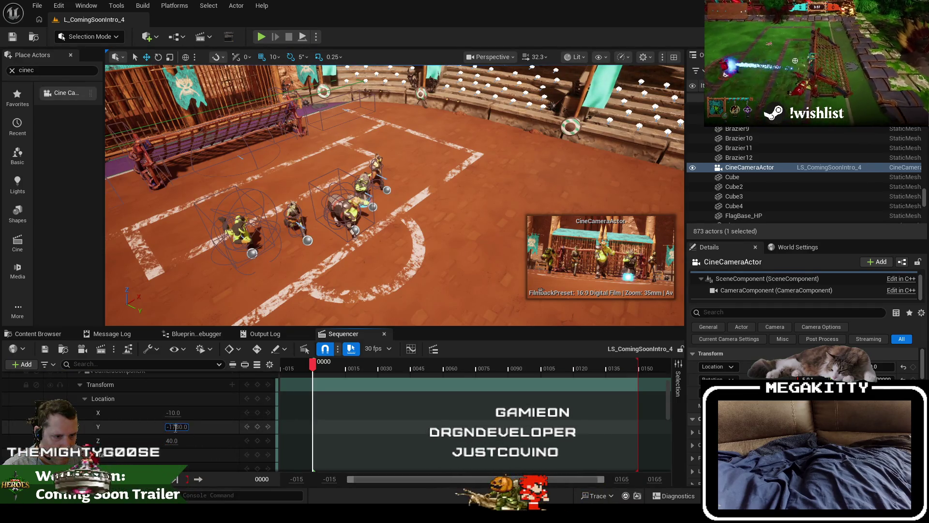
{"action": "key", "text": "Return"}
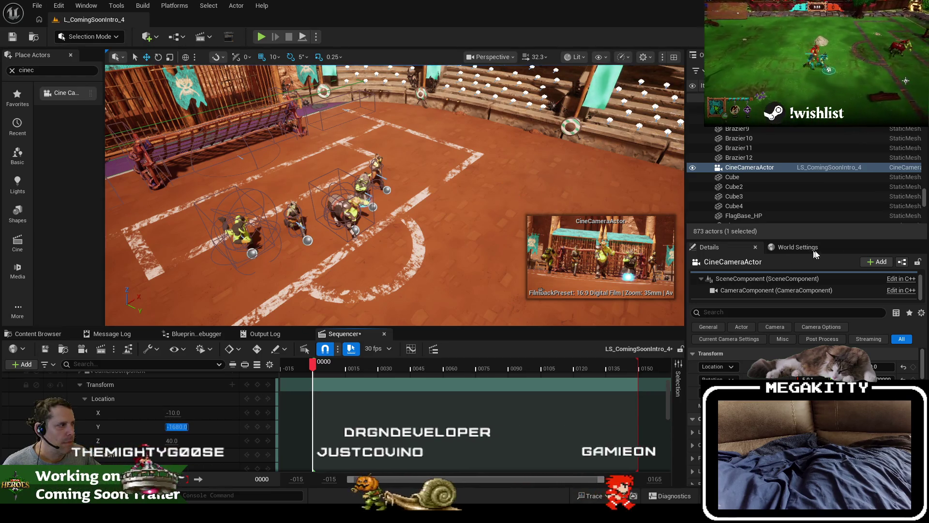
Step: Select the CineCameraActor in the level and preview the intro again
{"action": "left_click", "coordinate": [734, 186]}
{"action": "left_click", "coordinate": [751, 168]}
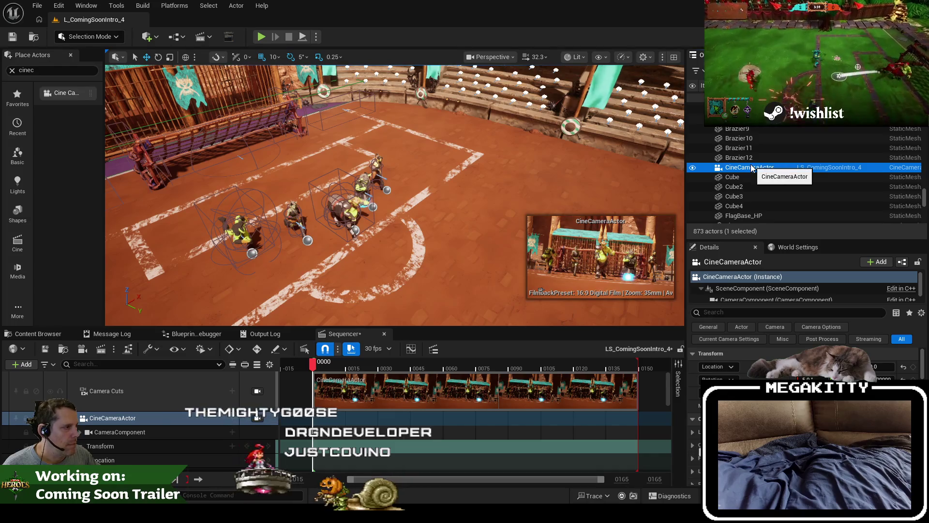
{"action": "left_click", "coordinate": [262, 37]}
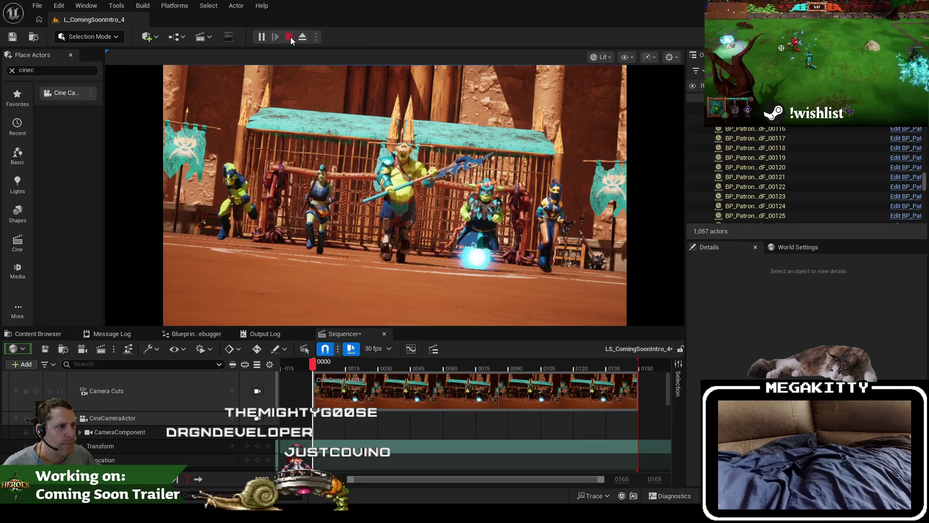
{"action": "left_click", "coordinate": [289, 37]}
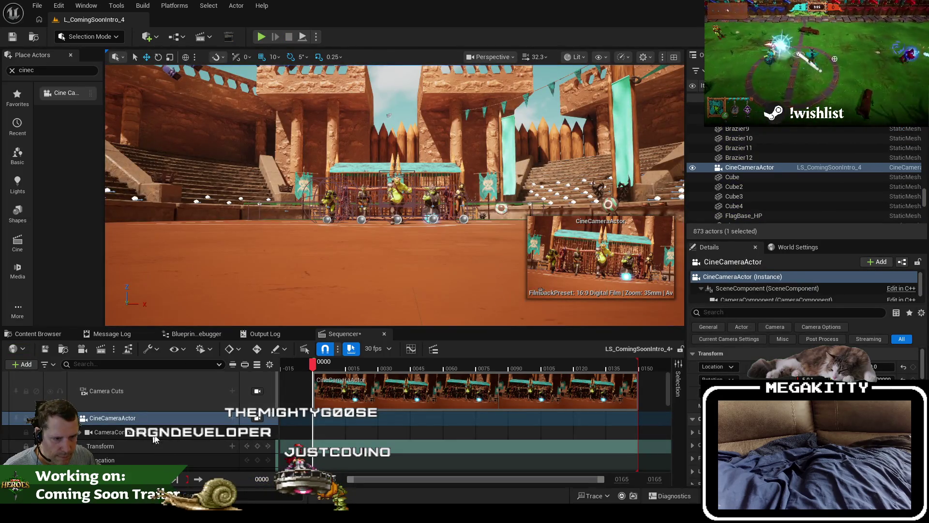
Step: Move the camera's Location Y through -1780.0 to a final -1880.0
{"action": "scroll", "coordinate": [150, 455], "scroll_direction": "down", "scroll_amount": 2}
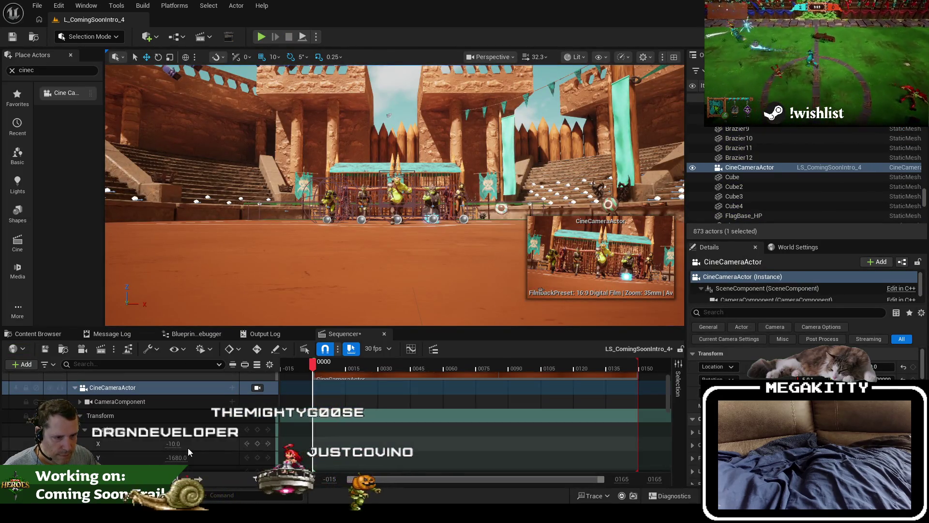
{"action": "left_click", "coordinate": [173, 456]}
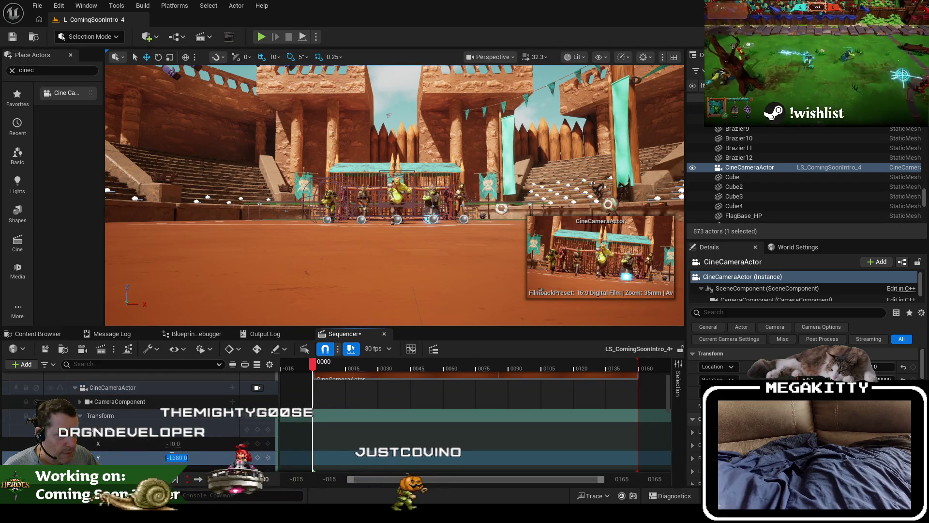
{"action": "type", "text": "-1580"}
{"action": "key", "text": "Return"}
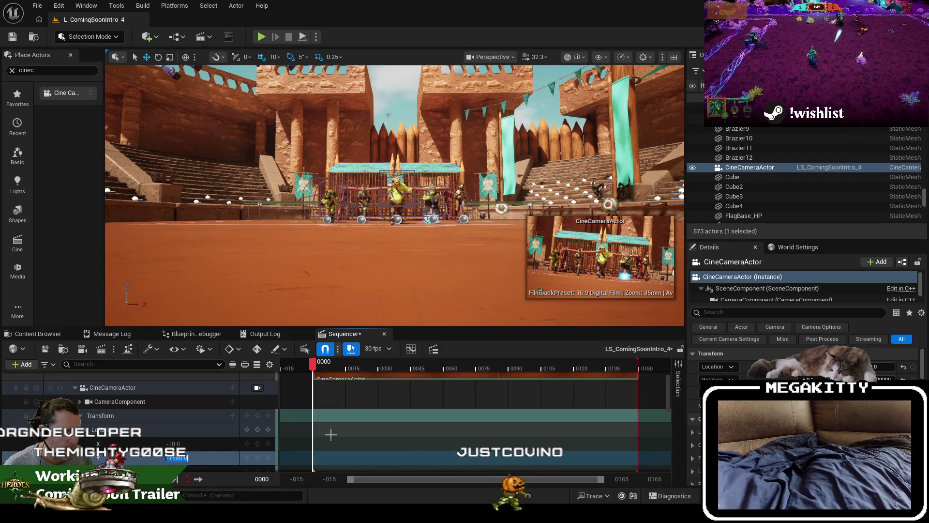
{"action": "key", "text": "Return"}
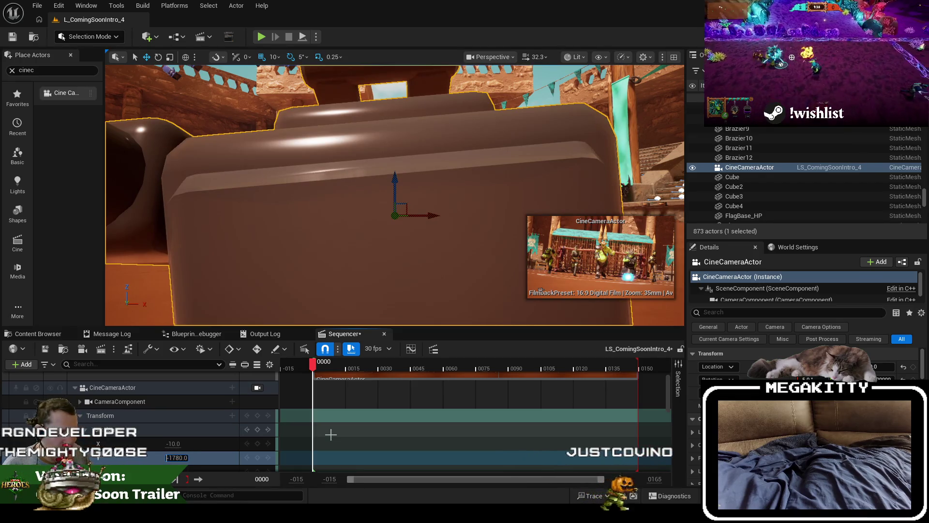
{"action": "type", "text": "8"}
{"action": "key", "text": "Return"}
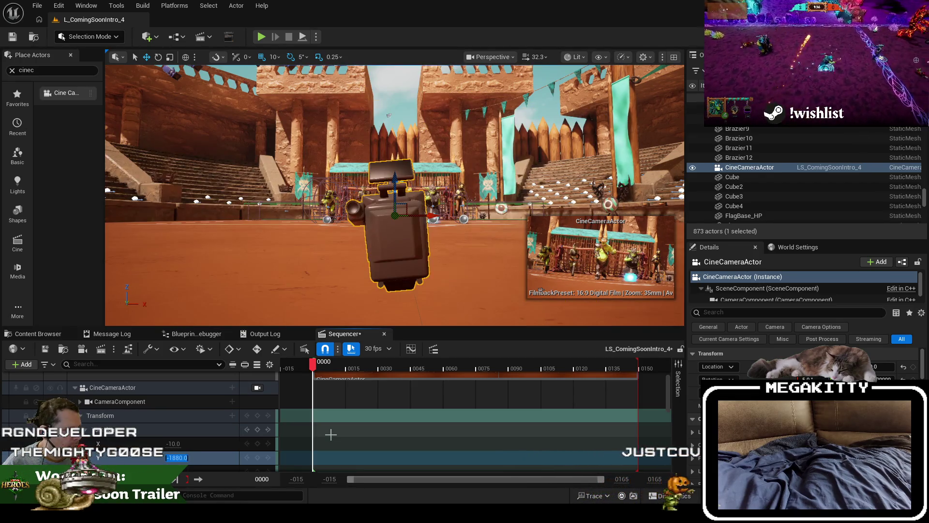
{"action": "left_click", "coordinate": [37, 6]}
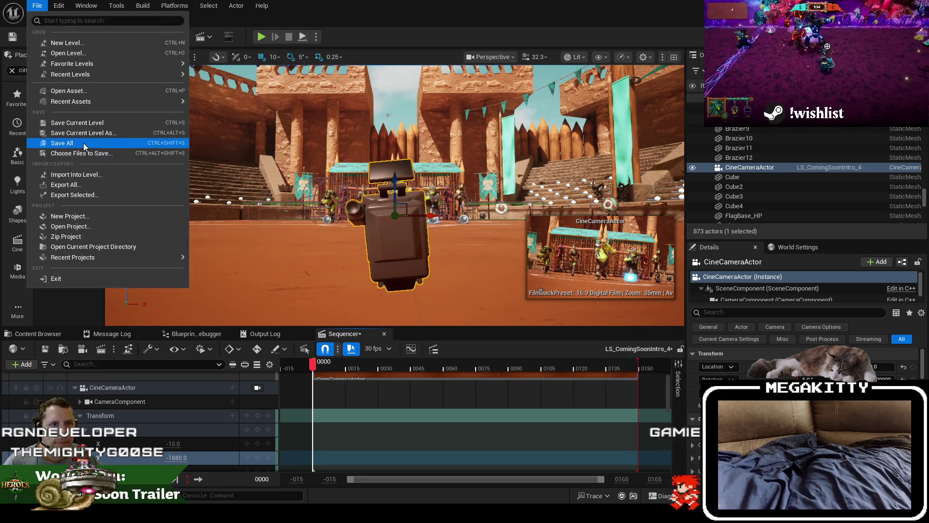
Step: Save all changes, then play the intro, pause it, and stop the preview
{"action": "left_click", "coordinate": [84, 144]}
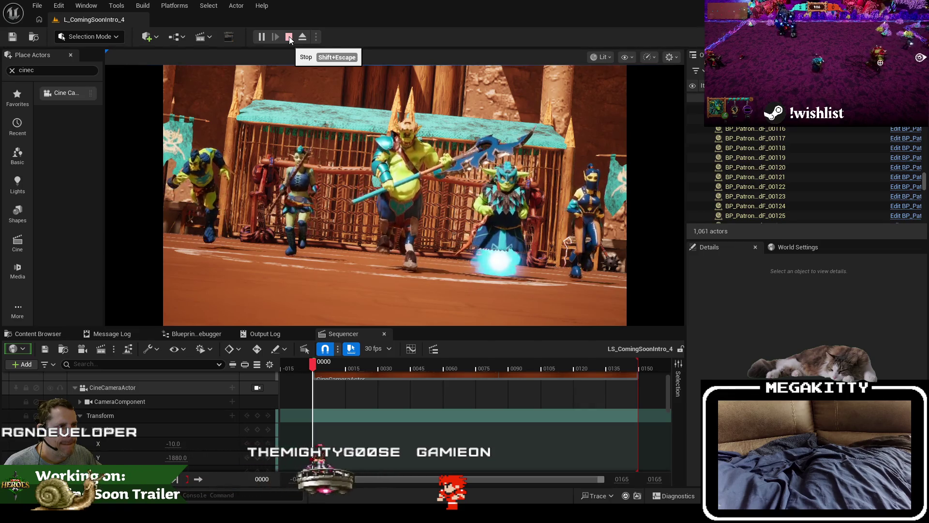
{"action": "left_click", "coordinate": [265, 39]}
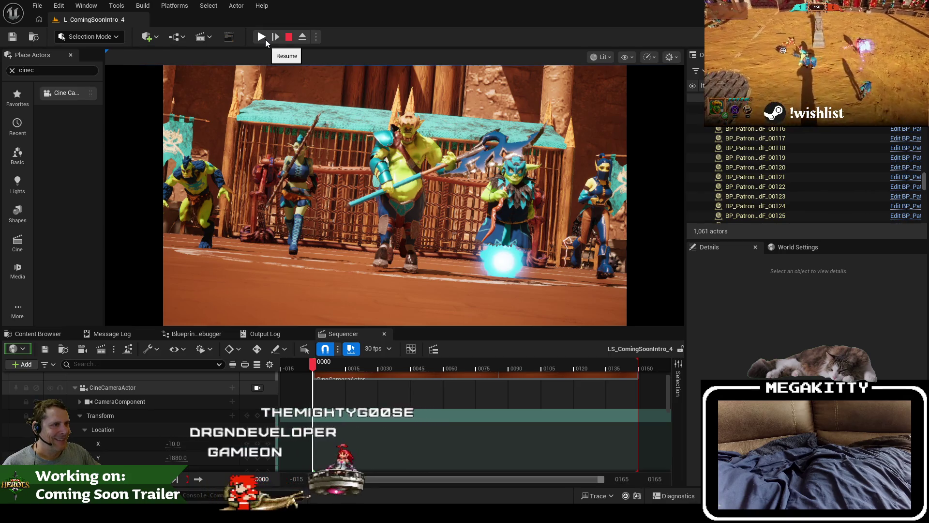
{"action": "left_click", "coordinate": [288, 37]}
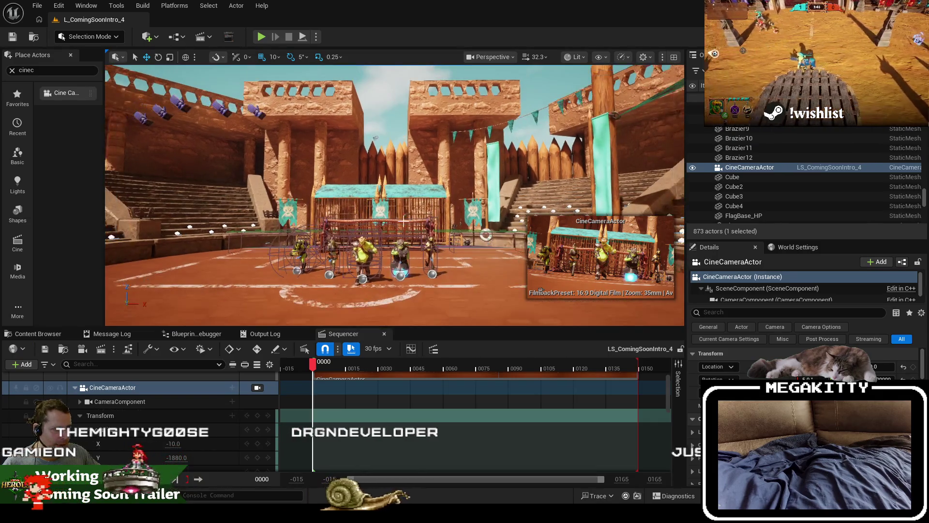
Step: Find BP_ComingSoonSoccerBall in all content and drag it into the level
{"action": "left_click", "coordinate": [39, 333]}
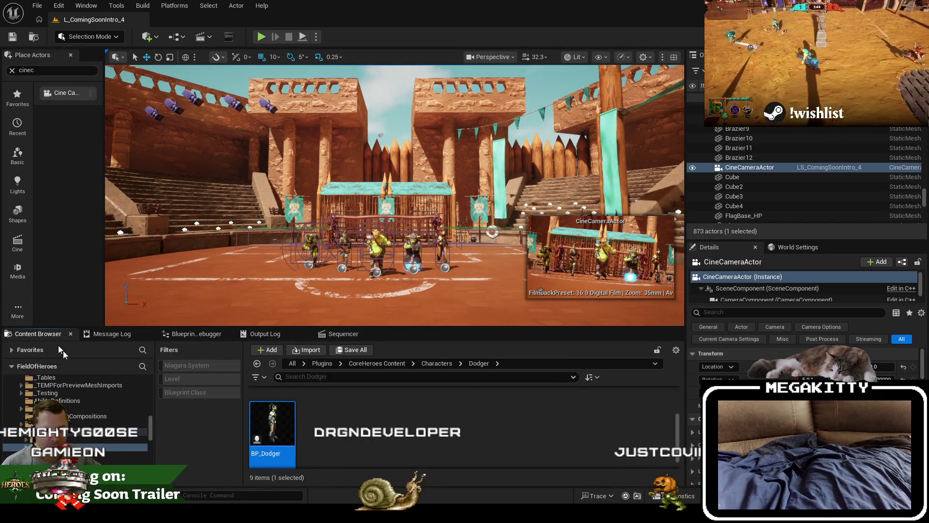
{"action": "left_click", "coordinate": [290, 367]}
{"action": "key", "text": "BackSpace"}
{"action": "key", "text": "Return"}
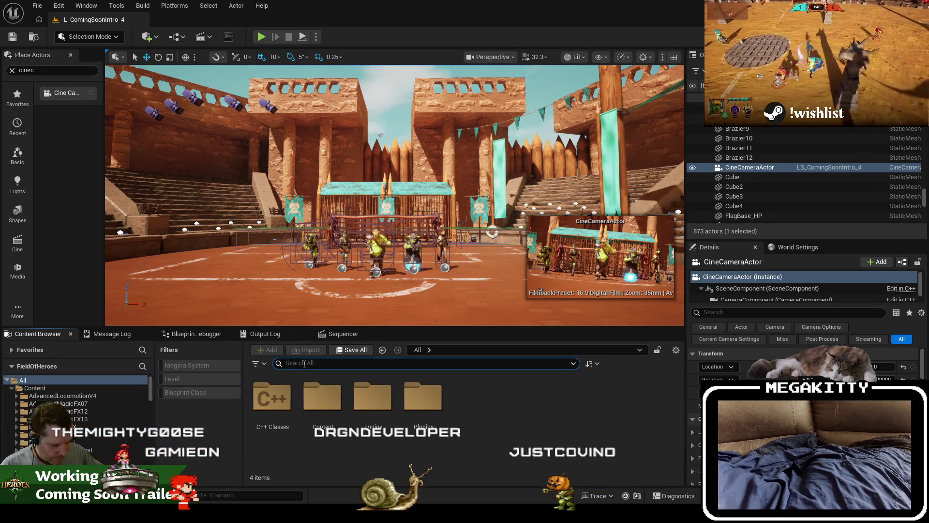
{"action": "type", "text": "bp_ comingsoo"}
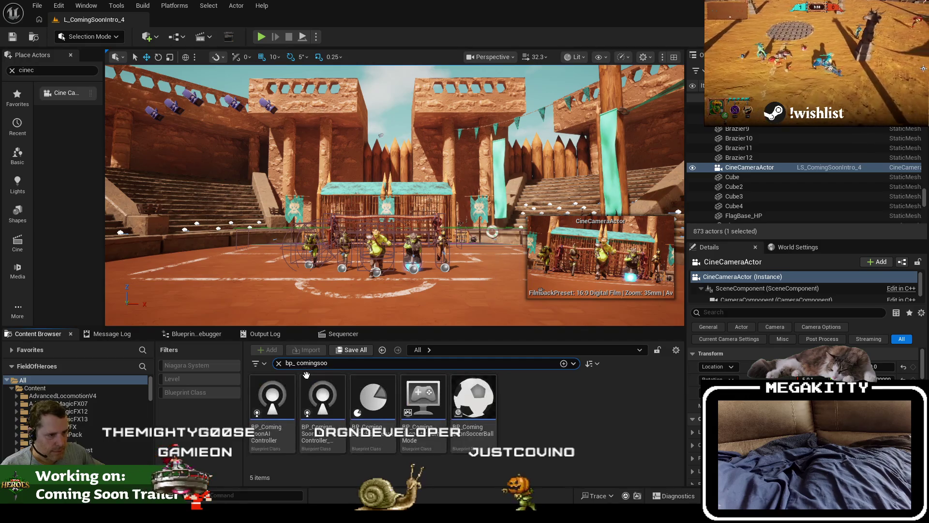
{"action": "mouse_move", "coordinate": [474, 397]}
{"action": "left_mouse_down"}
{"action": "mouse_move", "coordinate": [373, 284]}
{"action": "mouse_move", "coordinate": [374, 306]}
{"action": "mouse_move", "coordinate": [412, 289]}
{"action": "left_mouse_up"}
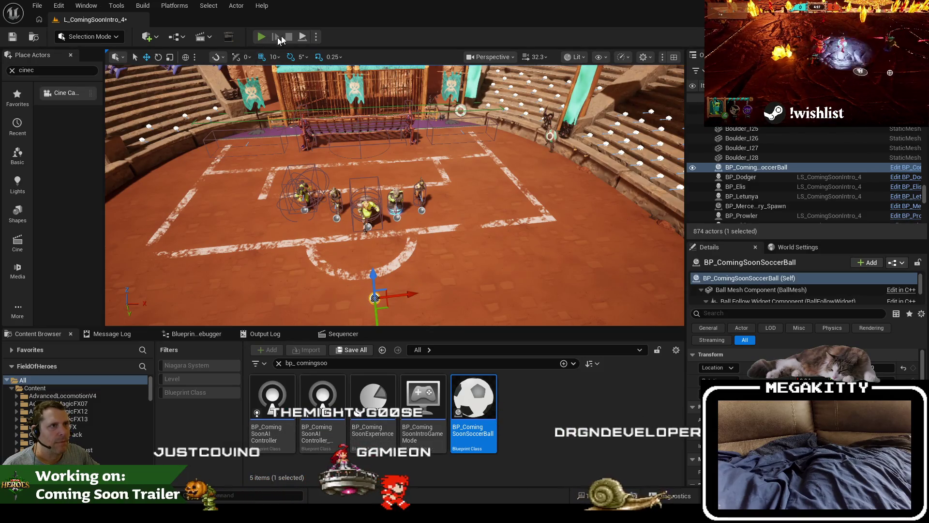
Step: Adjust the ball's X location in front of the runners and start a play session
{"action": "left_click_drag", "start_coordinate": [397, 202], "coordinate": [397, 202]}
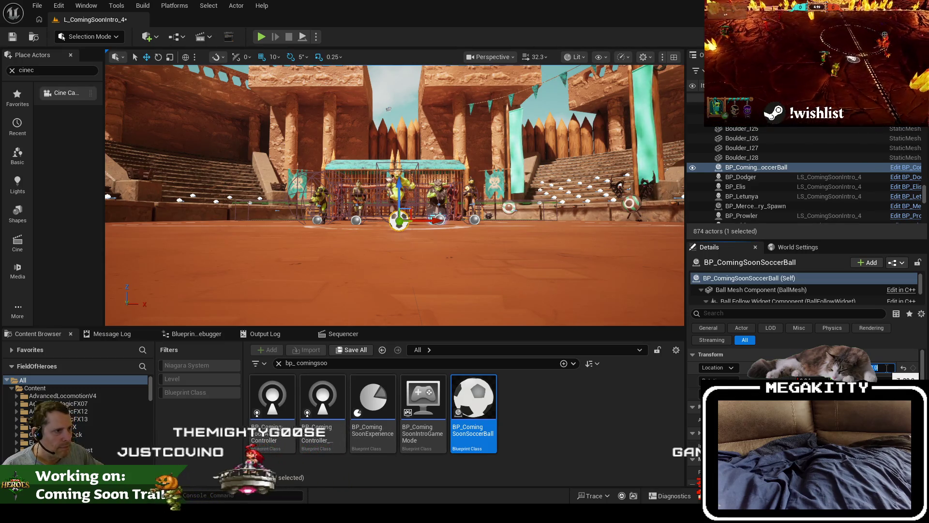
{"action": "left_click", "coordinate": [887, 367]}
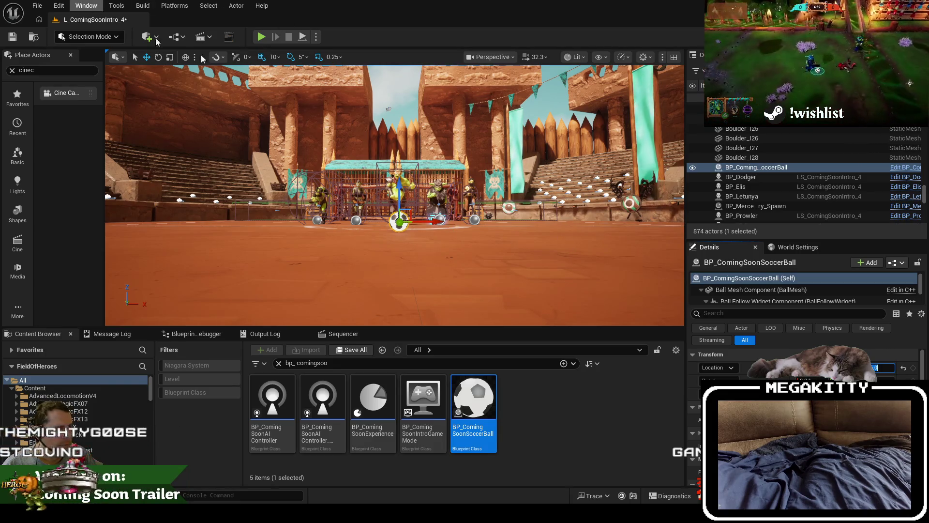
{"action": "left_click", "coordinate": [265, 40]}
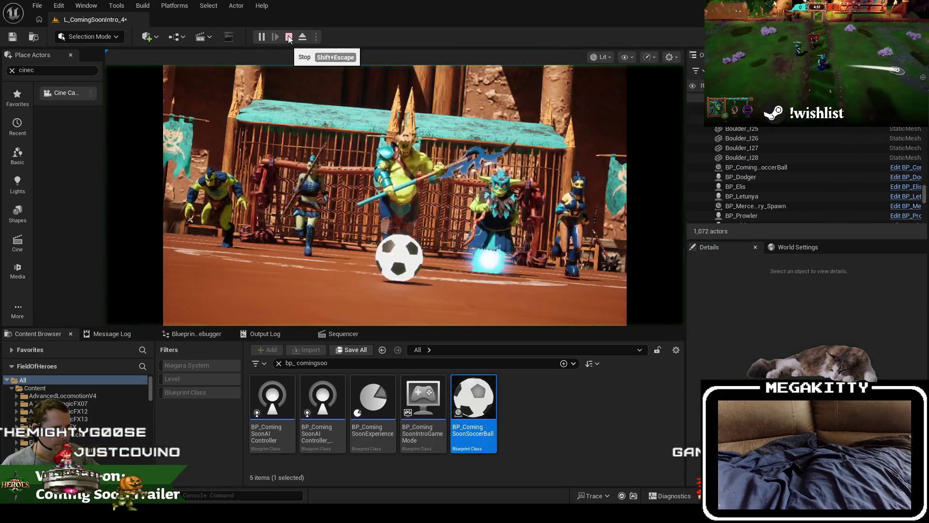
Step: Stop the running preview, replay the level with Alt+P, and stop it again
{"action": "left_click", "coordinate": [289, 38]}
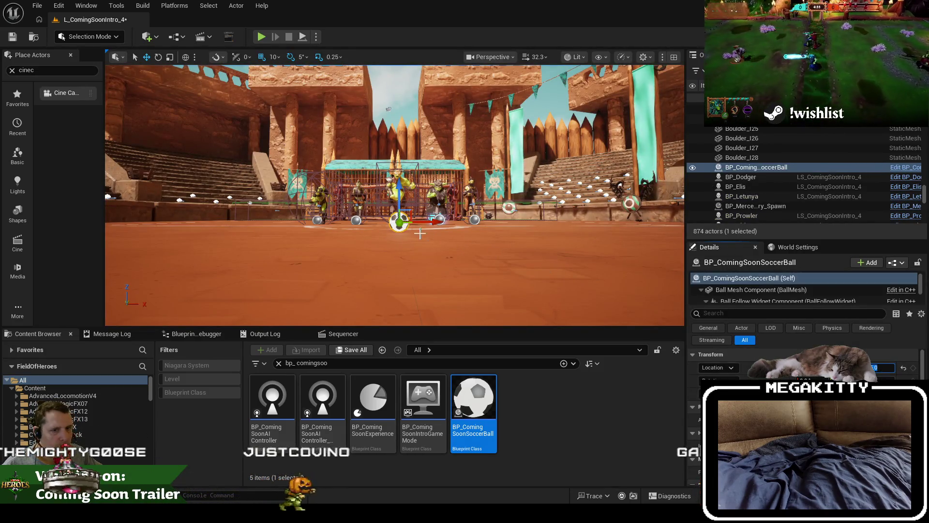
{"action": "key", "text": "alt+p"}
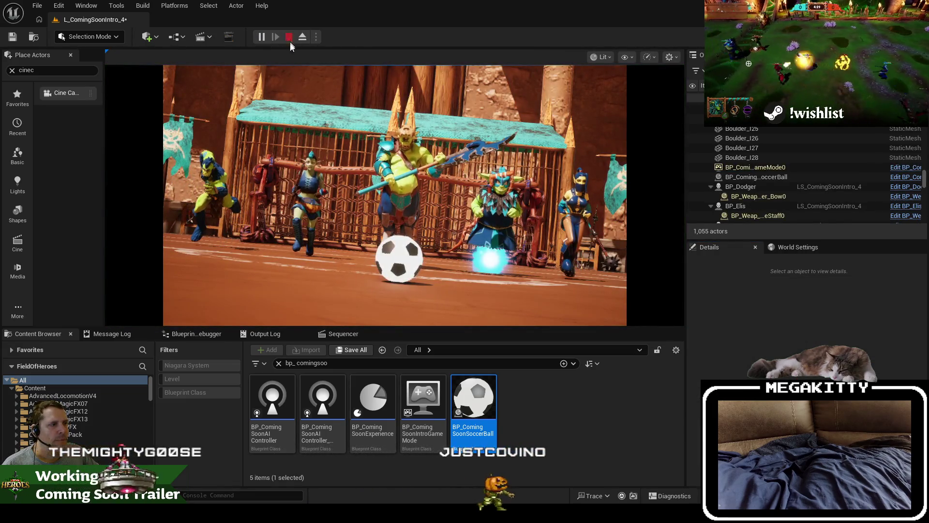
{"action": "left_click", "coordinate": [290, 39]}
Step: Reposition the viewport, play and pause the intro preview, then stop to return to the editor
{"action": "left_click_drag", "start_coordinate": [419, 232], "coordinate": [397, 213]}
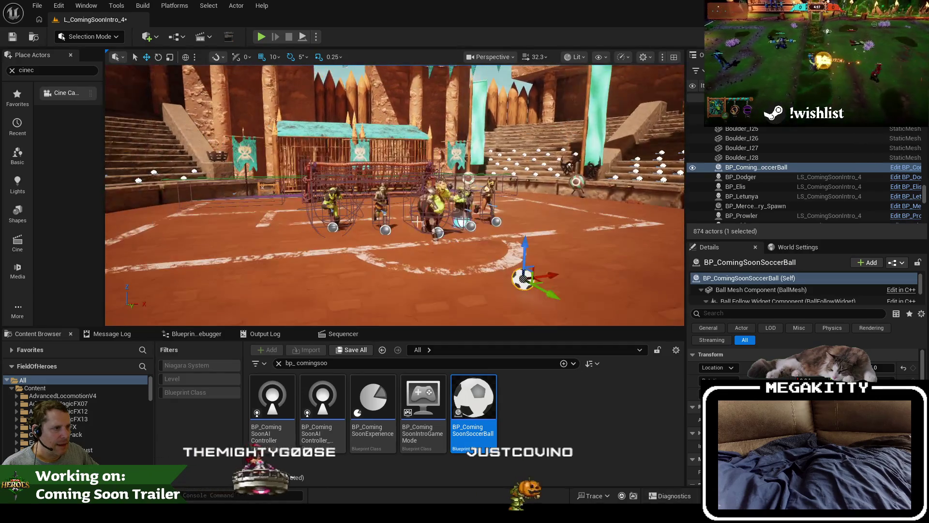
{"action": "left_click", "coordinate": [263, 37]}
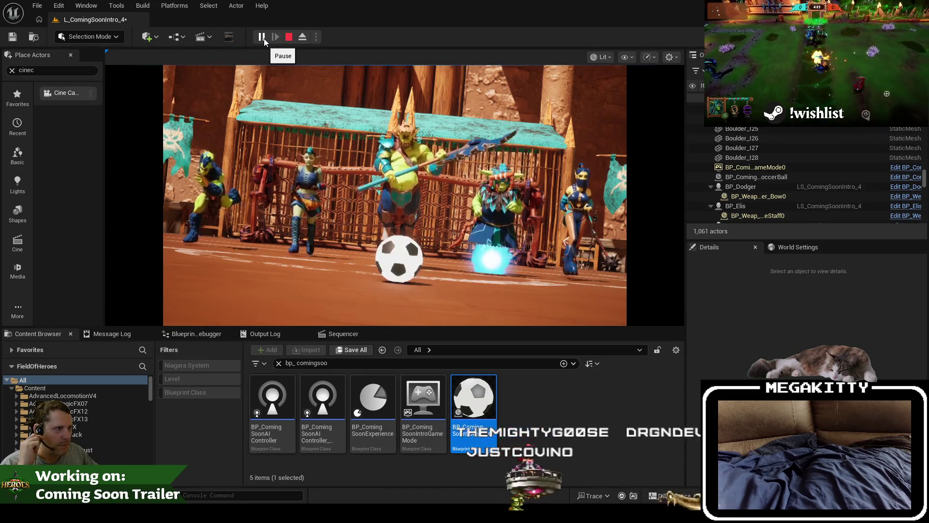
{"action": "left_click", "coordinate": [261, 37]}
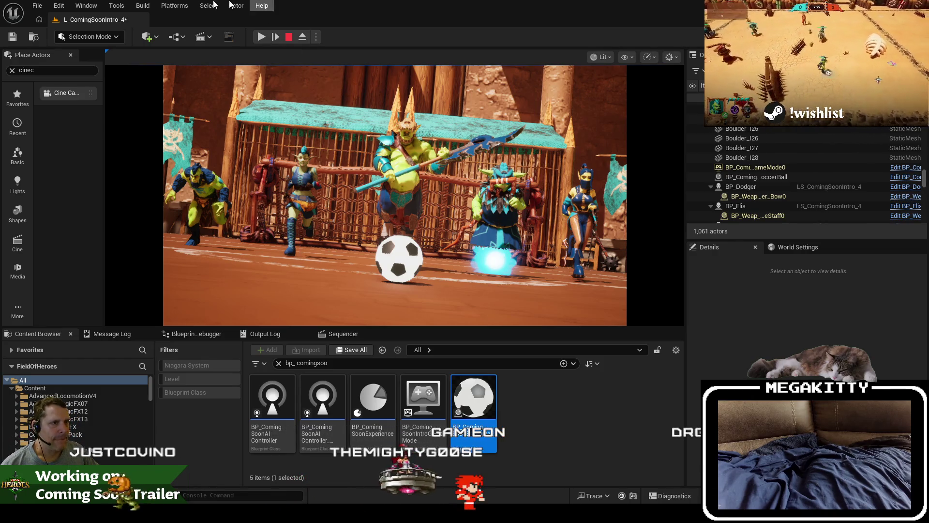
{"action": "left_click", "coordinate": [289, 37]}
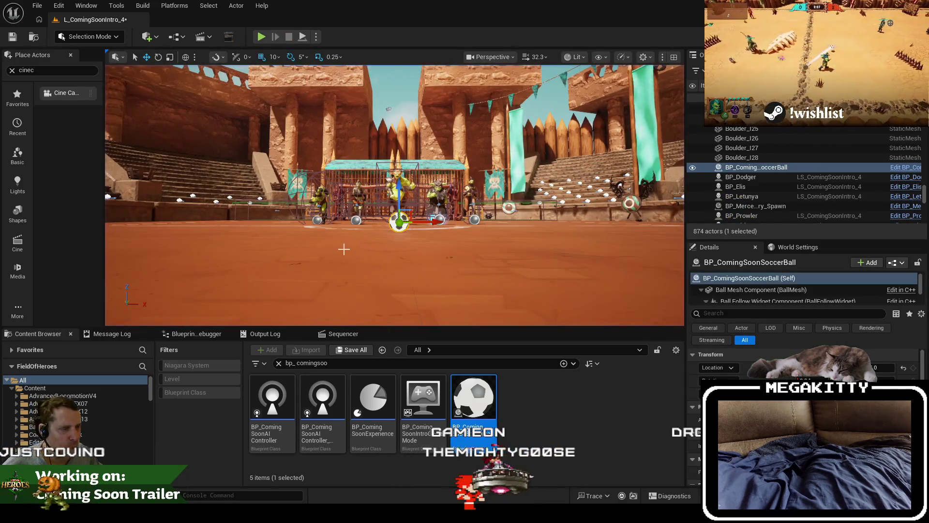
Step: Open the intro sequence from BP_Letunya and expand BP_Letunya's and BP_Prowler's transform tracks, collapsing BP_Ulric
{"action": "scroll", "coordinate": [395, 194], "scroll_direction": "up", "scroll_amount": 5}
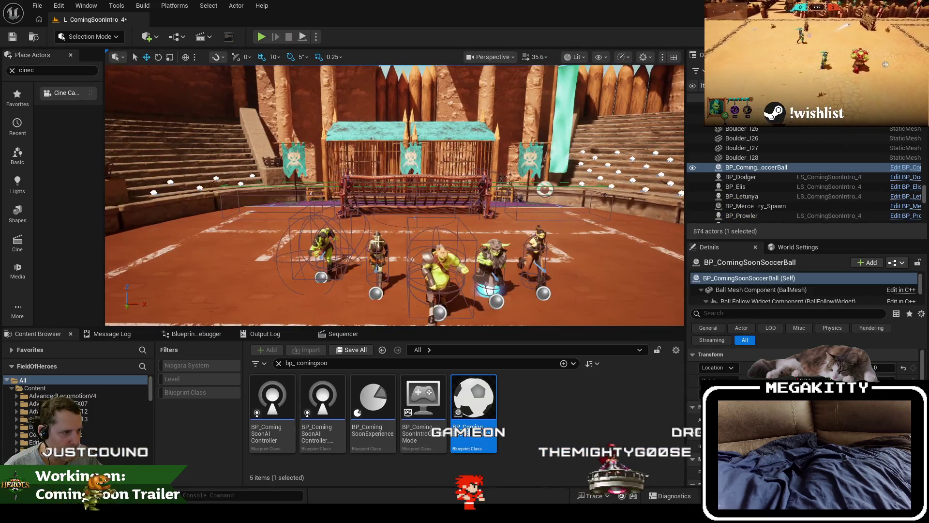
{"action": "left_click", "coordinate": [376, 257]}
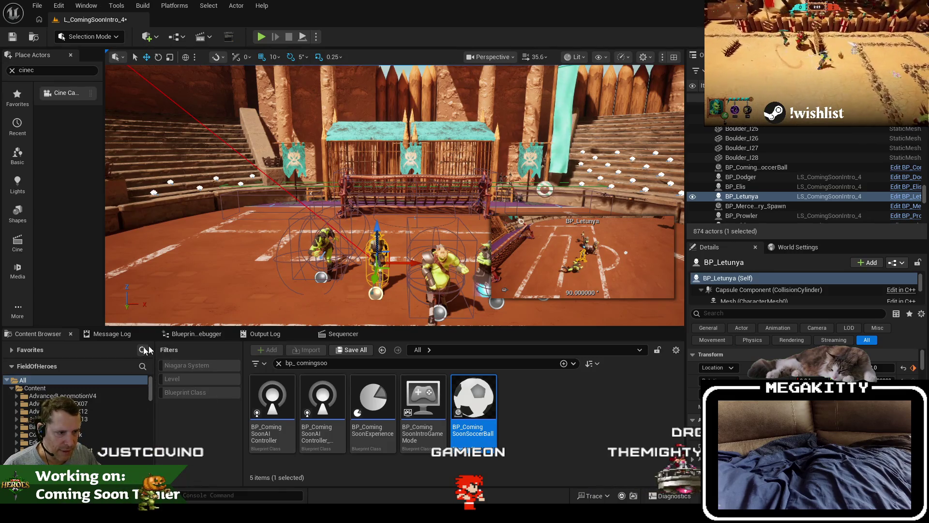
{"action": "left_click", "coordinate": [343, 333]}
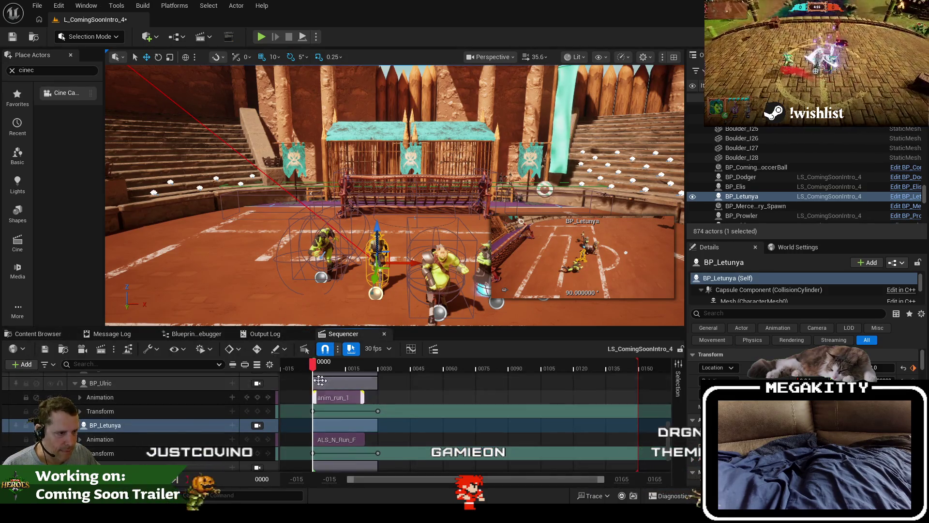
{"action": "scroll", "coordinate": [138, 440], "scroll_direction": "up", "scroll_amount": 1}
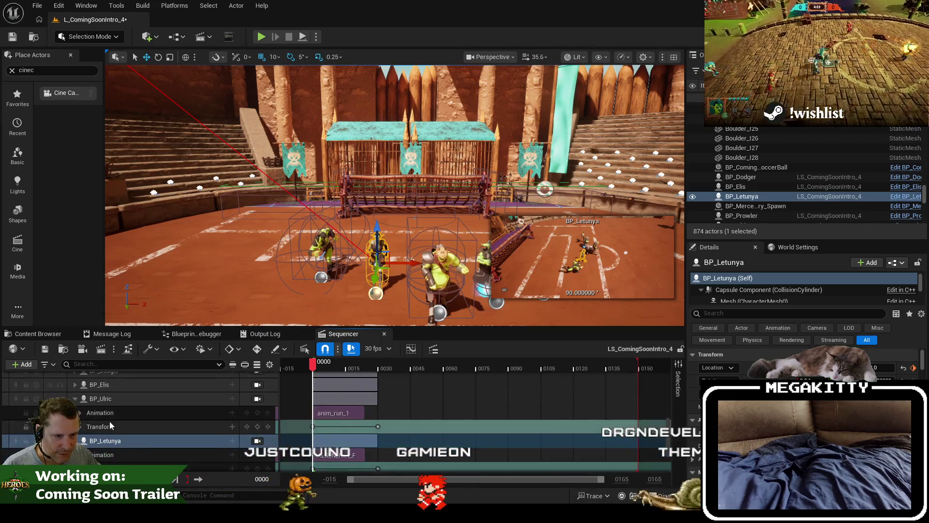
{"action": "left_click", "coordinate": [75, 398]}
{"action": "scroll", "coordinate": [115, 437], "scroll_direction": "down", "scroll_amount": 1}
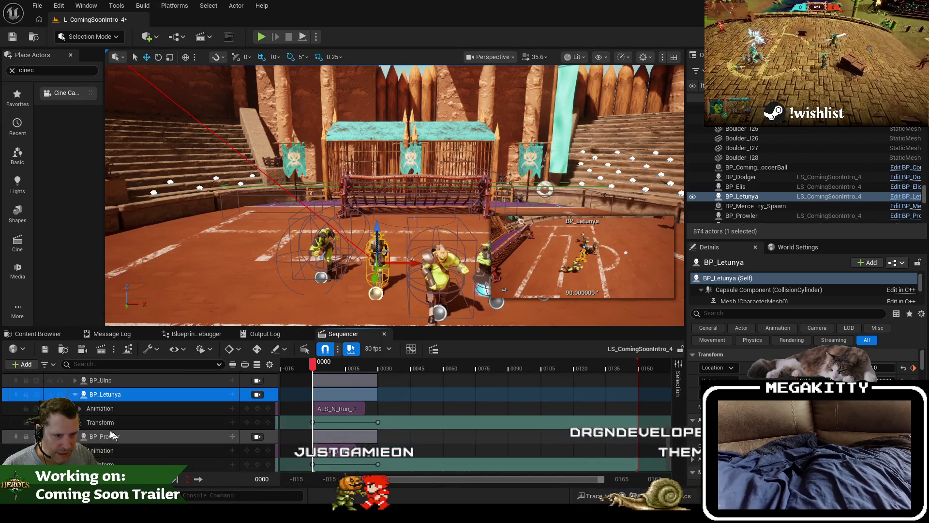
{"action": "left_click", "coordinate": [80, 422]}
{"action": "scroll", "coordinate": [83, 428], "scroll_direction": "down", "scroll_amount": 5}
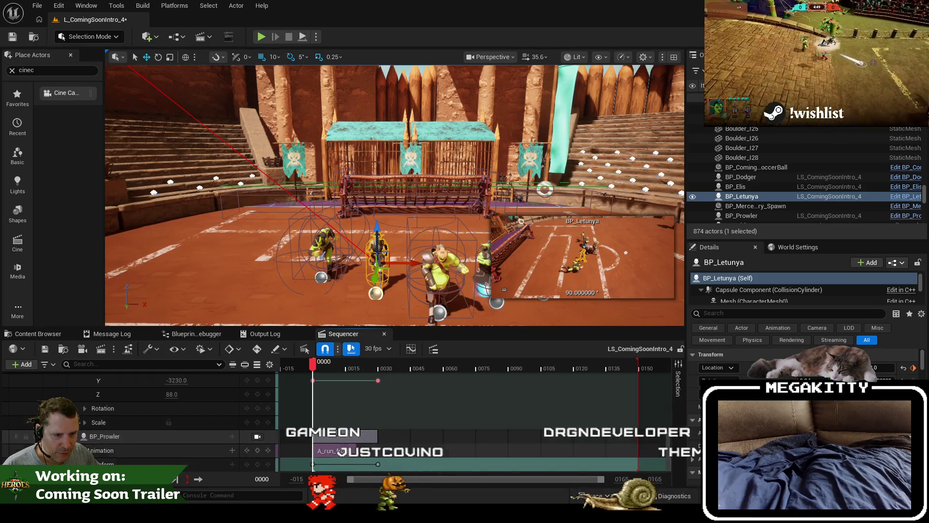
{"action": "left_click", "coordinate": [79, 464]}
{"action": "scroll", "coordinate": [212, 454], "scroll_direction": "down", "scroll_amount": 5}
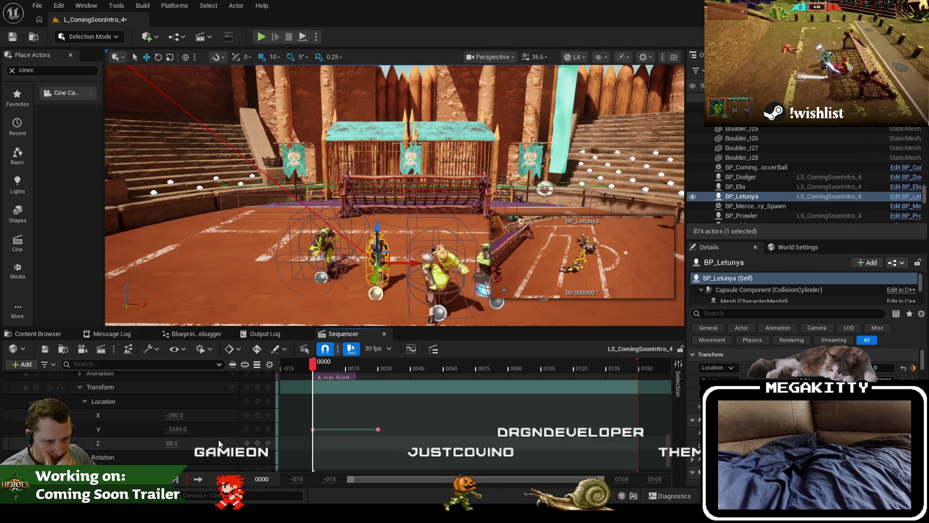
Step: Set BP_Letunya's Location X key to -380
{"action": "scroll", "coordinate": [223, 434], "scroll_direction": "up", "scroll_amount": 2}
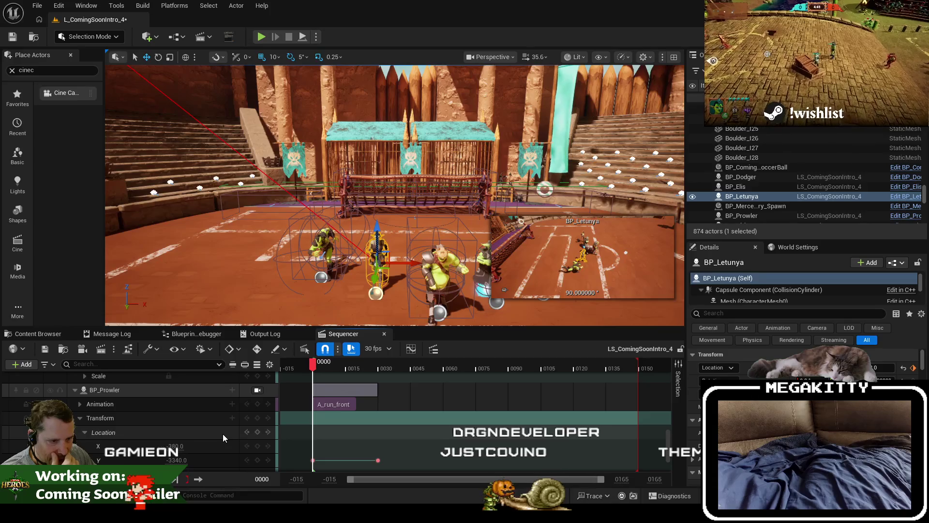
{"action": "scroll", "coordinate": [223, 434], "scroll_direction": "down", "scroll_amount": 2}
{"action": "left_click_drag", "start_coordinate": [223, 434], "coordinate": [184, 421]}
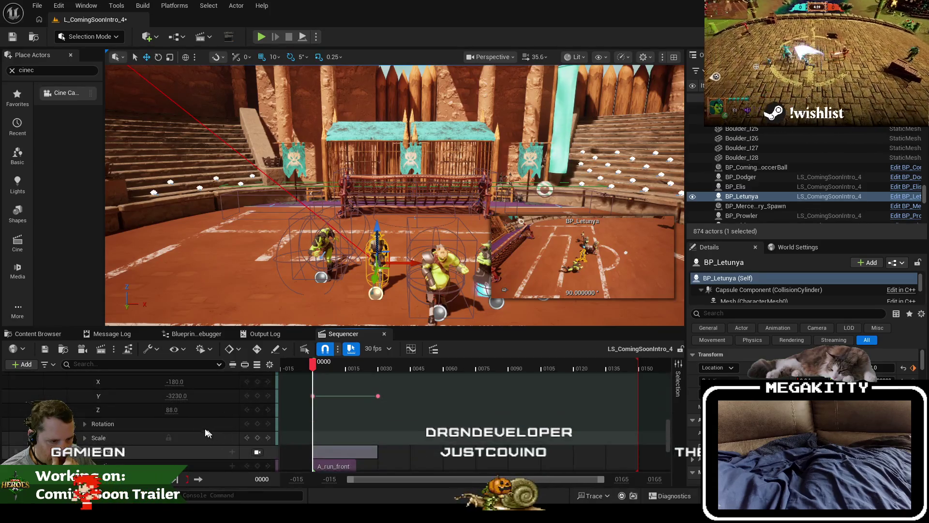
{"action": "left_click", "coordinate": [170, 413]}
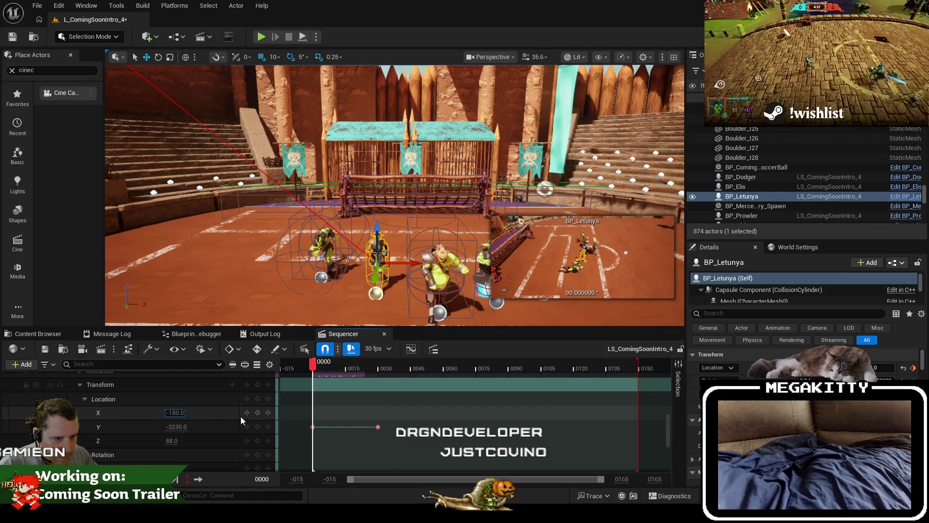
{"action": "type", "text": "-380"}
{"action": "key", "text": "Return"}
Step: Set BP_Prowler's Location X key to -180
{"action": "scroll", "coordinate": [240, 419], "scroll_direction": "down", "scroll_amount": 1}
{"action": "scroll", "coordinate": [240, 419], "scroll_direction": "down", "scroll_amount": 3}
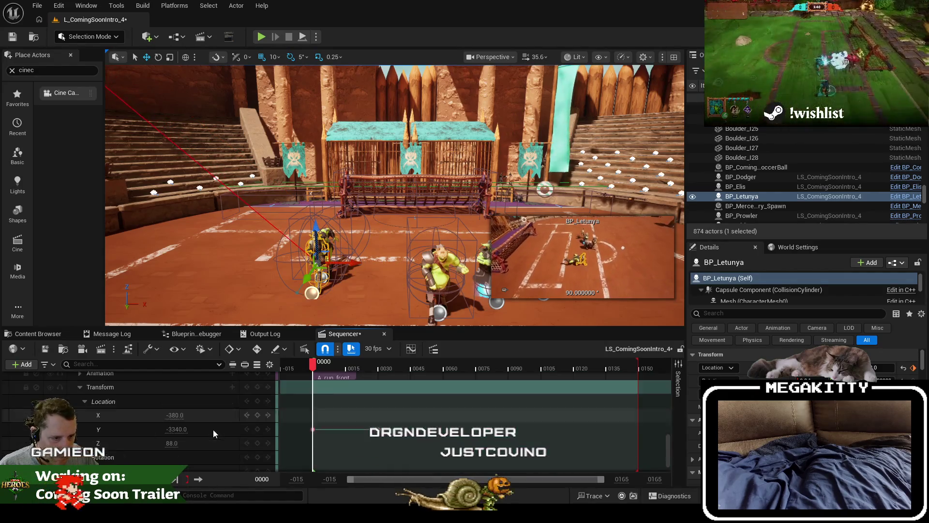
{"action": "left_click", "coordinate": [167, 415]}
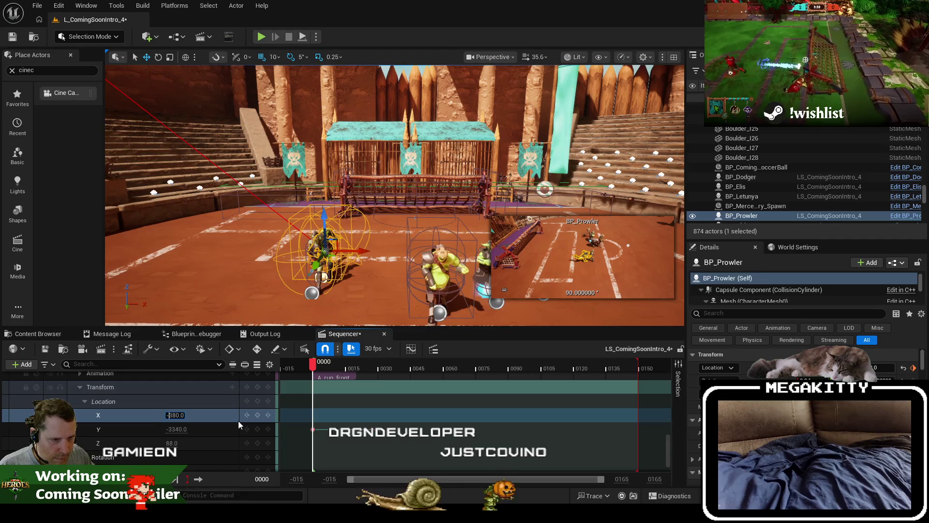
{"action": "type", "text": "-180"}
{"action": "key", "text": "Return"}
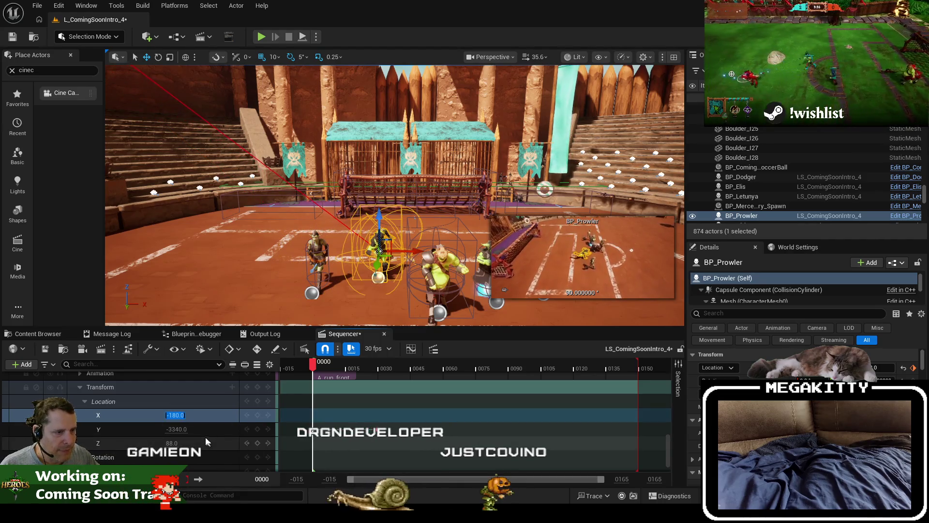
Step: Review the Y location keys, checking BP_Prowler's Y of -3230.0 at frame 0000
{"action": "left_click", "coordinate": [208, 432]}
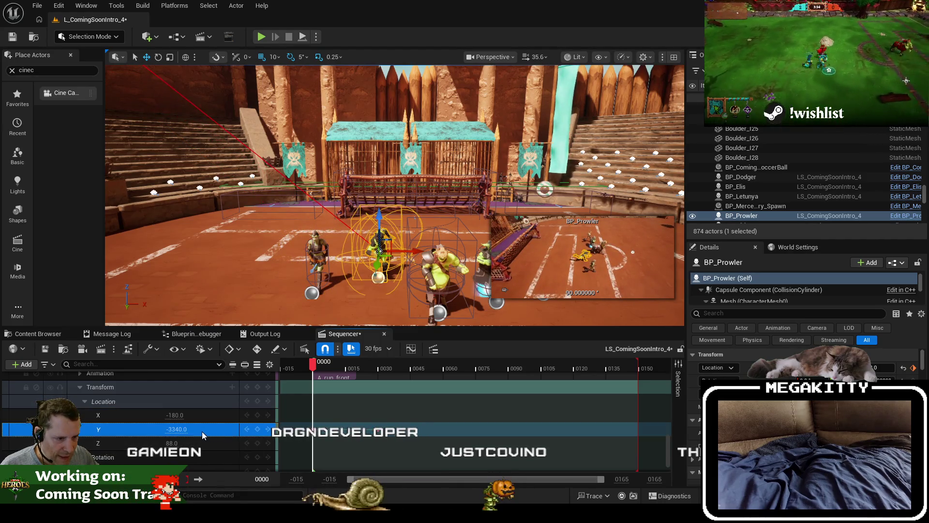
{"action": "scroll", "coordinate": [201, 431], "scroll_direction": "down", "scroll_amount": 2}
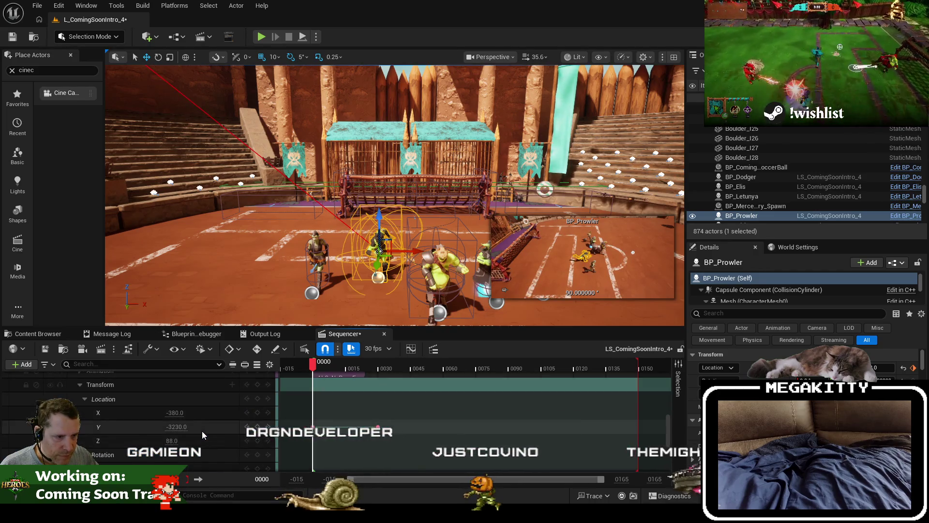
{"action": "scroll", "coordinate": [202, 431], "scroll_direction": "up", "scroll_amount": 2}
{"action": "scroll", "coordinate": [202, 433], "scroll_direction": "down", "scroll_amount": 2}
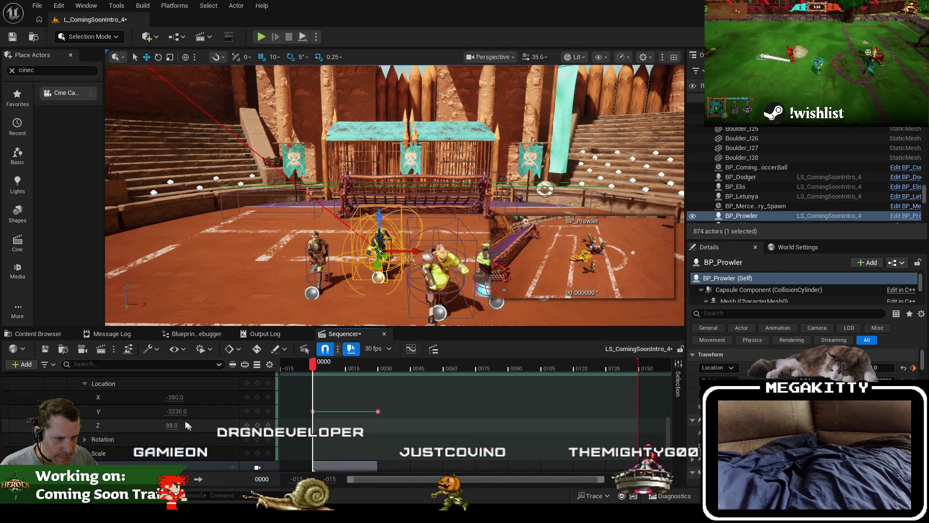
{"action": "left_click", "coordinate": [206, 412]}
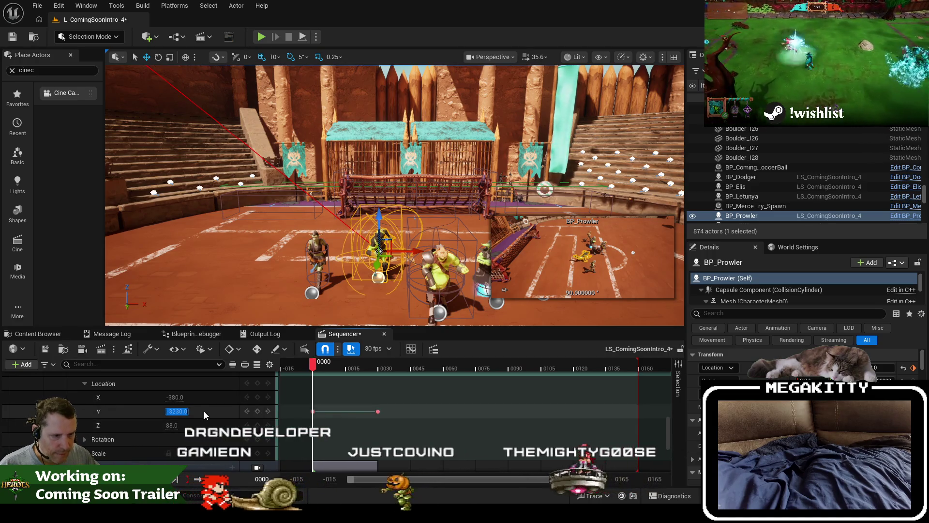
{"action": "left_click", "coordinate": [217, 439]}
{"action": "scroll", "coordinate": [224, 436], "scroll_direction": "down", "scroll_amount": 2}
{"action": "scroll", "coordinate": [224, 437], "scroll_direction": "up", "scroll_amount": 2}
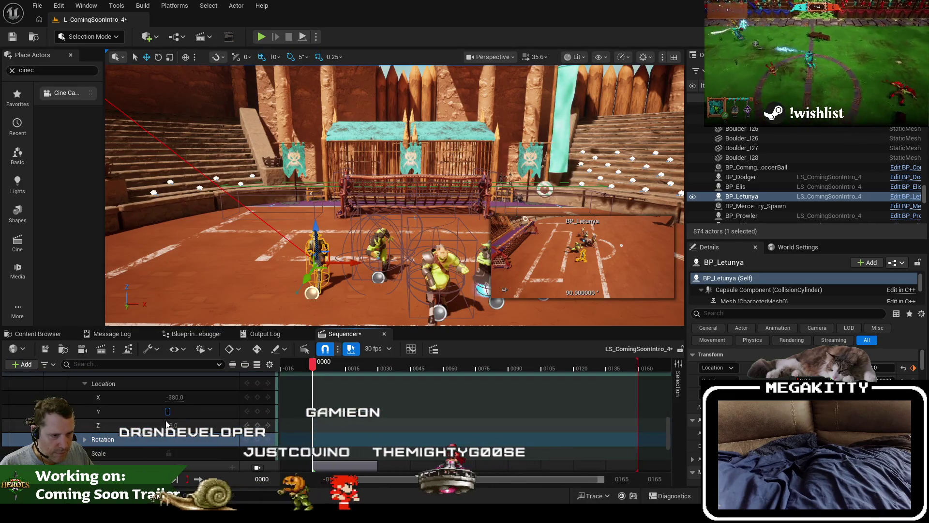
{"action": "scroll", "coordinate": [174, 424], "scroll_direction": "down", "scroll_amount": 3}
{"action": "scroll", "coordinate": [180, 427], "scroll_direction": "down", "scroll_amount": 1}
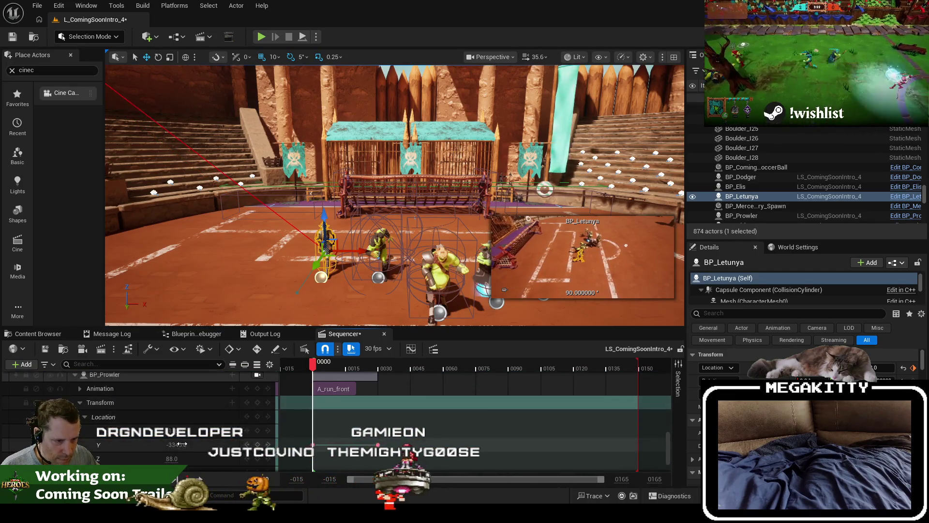
{"action": "left_click", "coordinate": [183, 445]}
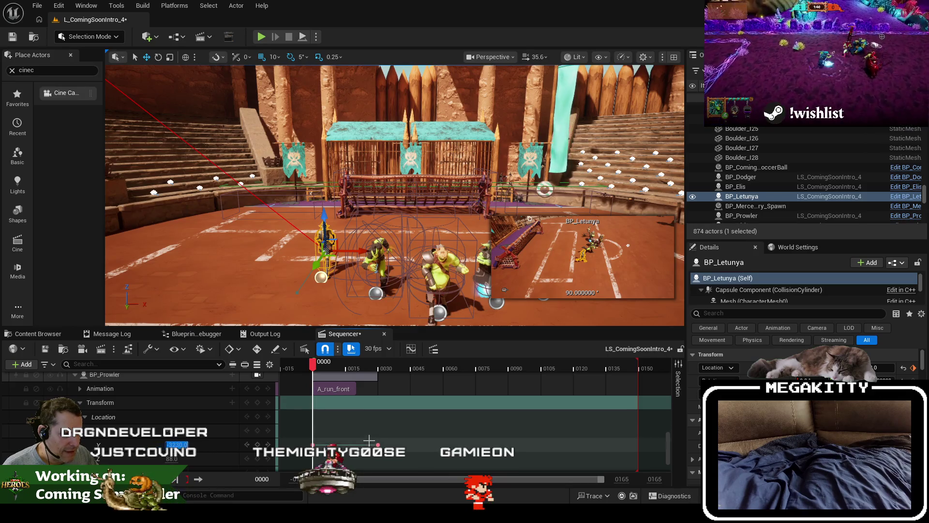
{"action": "scroll", "coordinate": [370, 435], "scroll_direction": "up", "scroll_amount": 3}
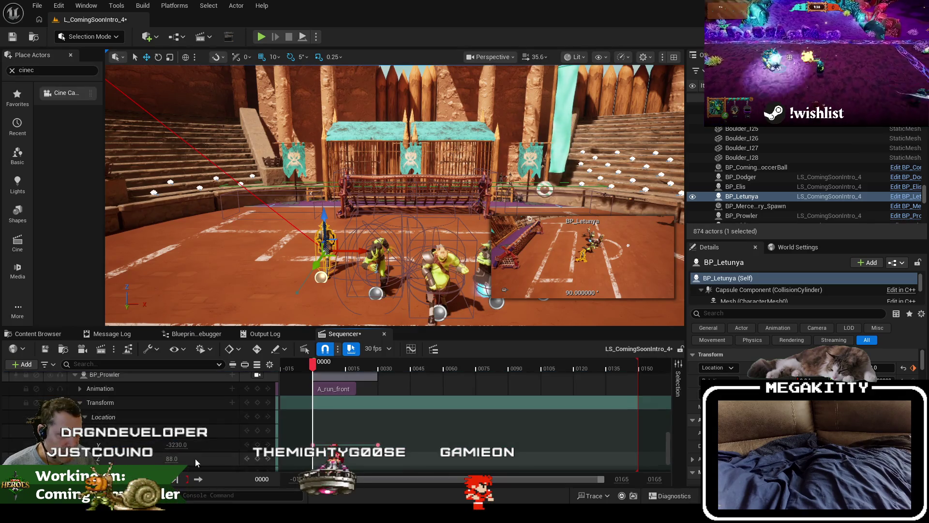
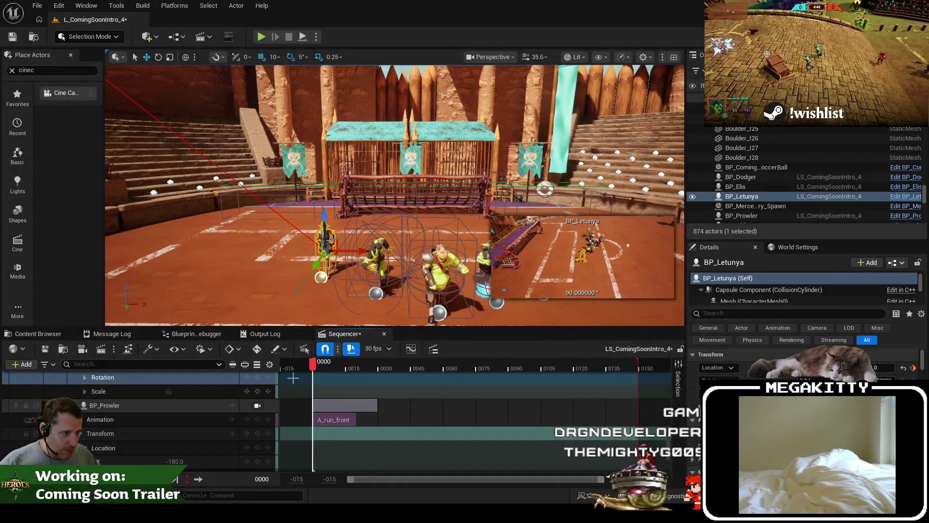
Step: Set BP_Prowler's Location Y to -3030 at frame 30 of the intro sequence
{"action": "scroll", "coordinate": [199, 445], "scroll_direction": "down", "scroll_amount": 3}
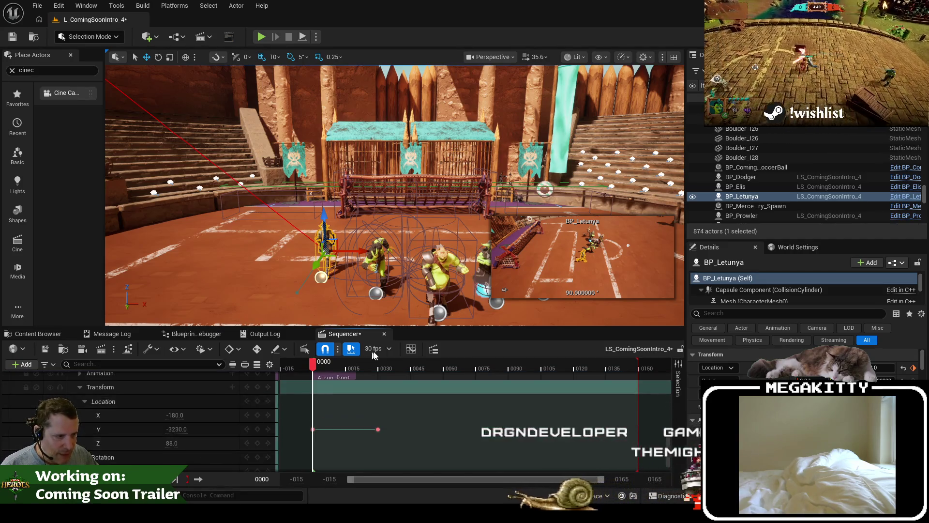
{"action": "left_click", "coordinate": [378, 365]}
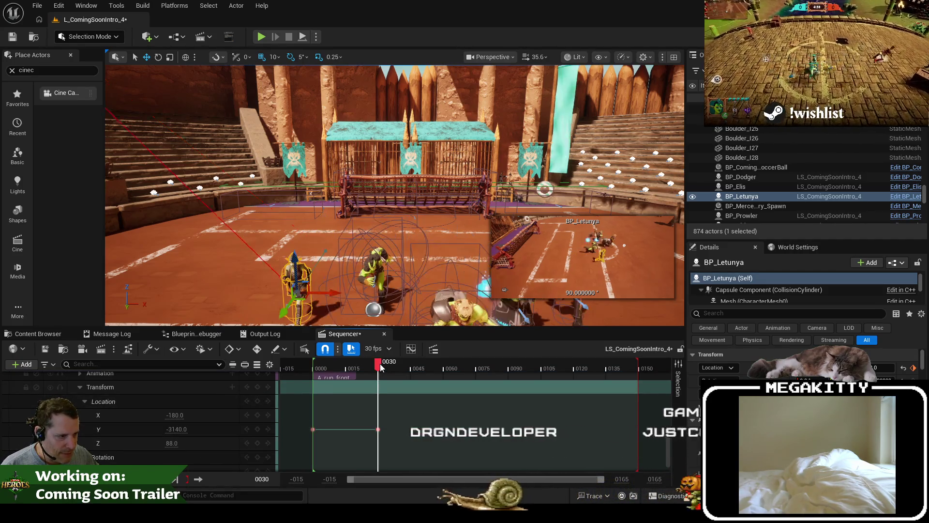
{"action": "left_click", "coordinate": [183, 429]}
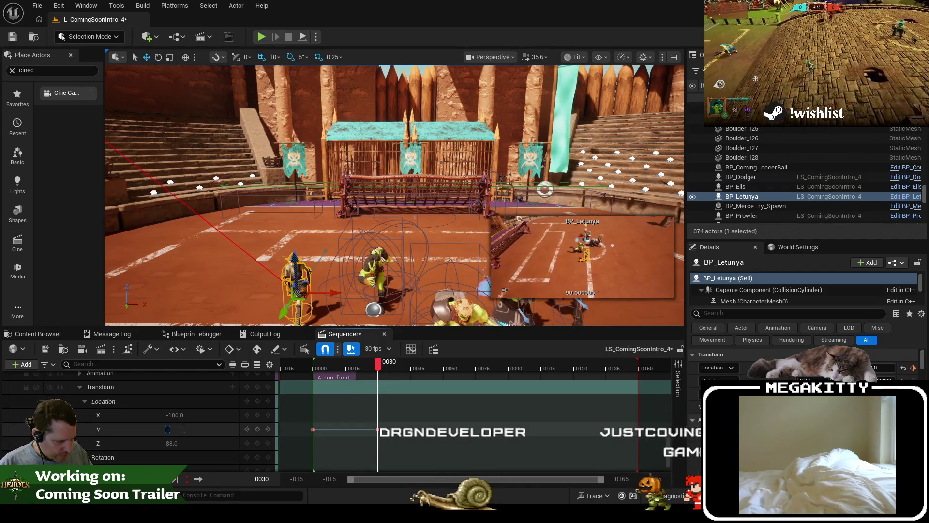
{"action": "key", "text": "Return"}
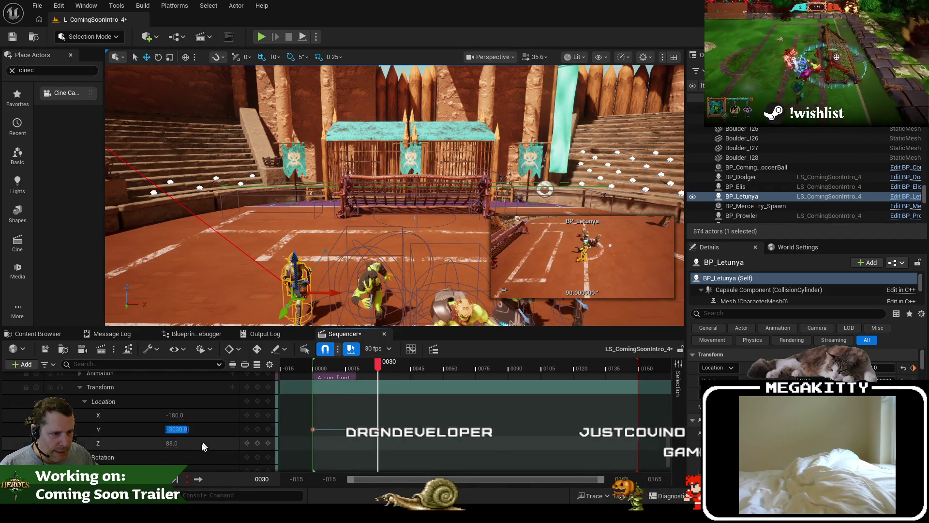
Step: Scrub the sequence from frame 0 to 31 to check the runners' motion and apply the edit
{"action": "scroll", "coordinate": [188, 445], "scroll_direction": "up", "scroll_amount": 2}
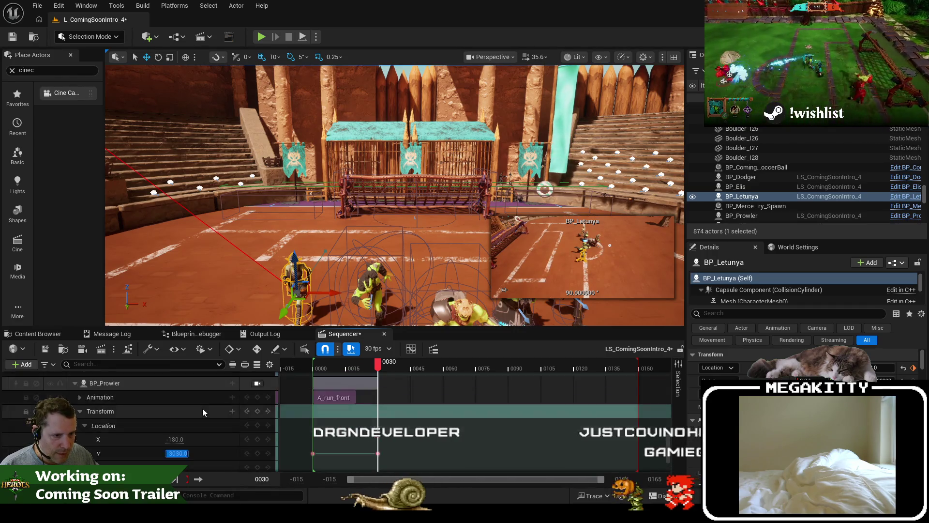
{"action": "scroll", "coordinate": [203, 411], "scroll_direction": "down", "scroll_amount": 2}
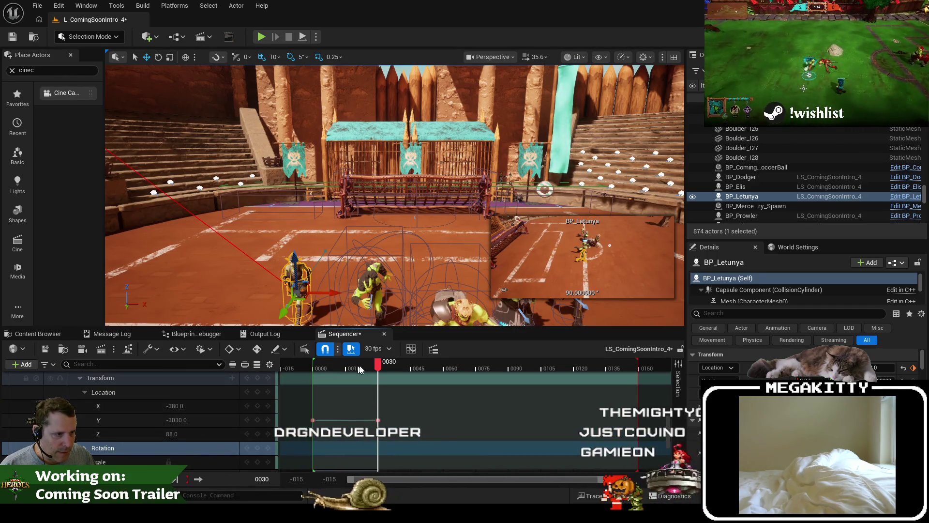
{"action": "left_click", "coordinate": [314, 369]}
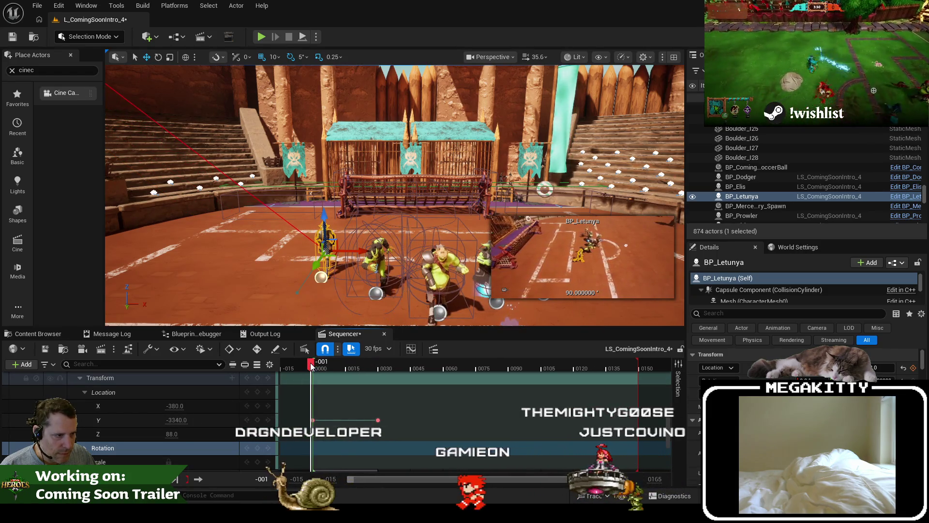
{"action": "left_click", "coordinate": [315, 367]}
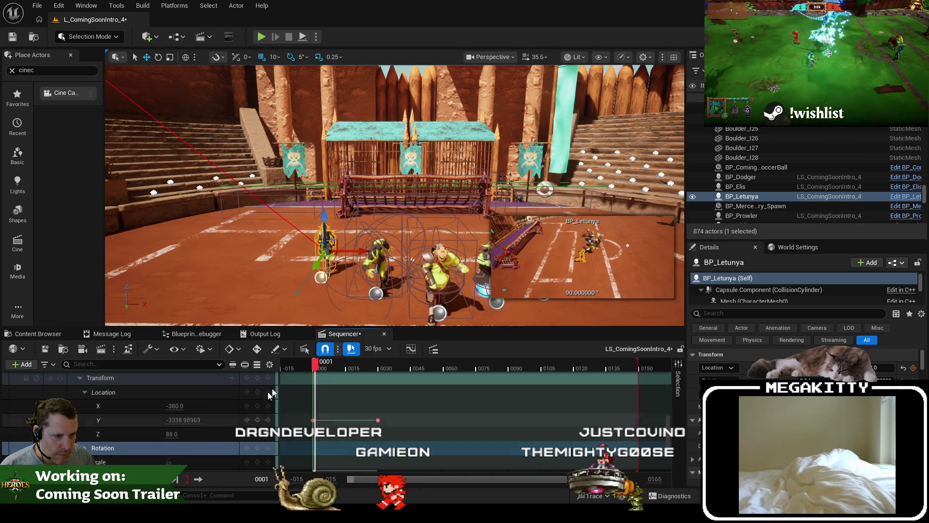
{"action": "left_click", "coordinate": [313, 369]}
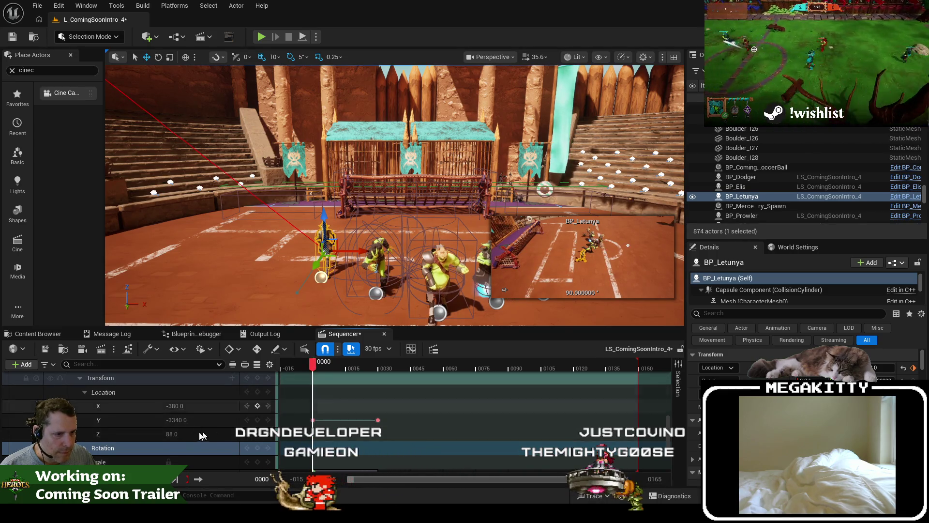
{"action": "scroll", "coordinate": [190, 431], "scroll_direction": "up", "scroll_amount": 2}
{"action": "scroll", "coordinate": [192, 436], "scroll_direction": "down", "scroll_amount": 1}
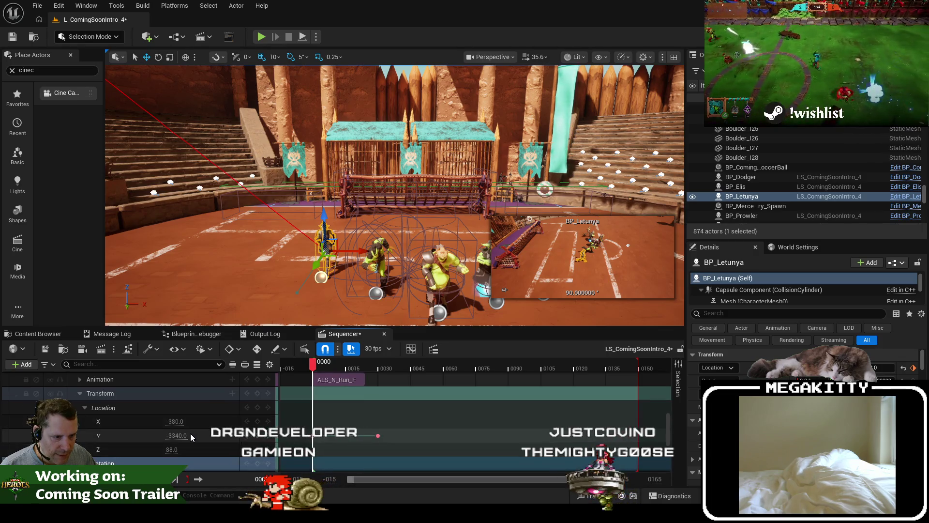
{"action": "left_click_drag", "start_coordinate": [315, 369], "coordinate": [379, 368]}
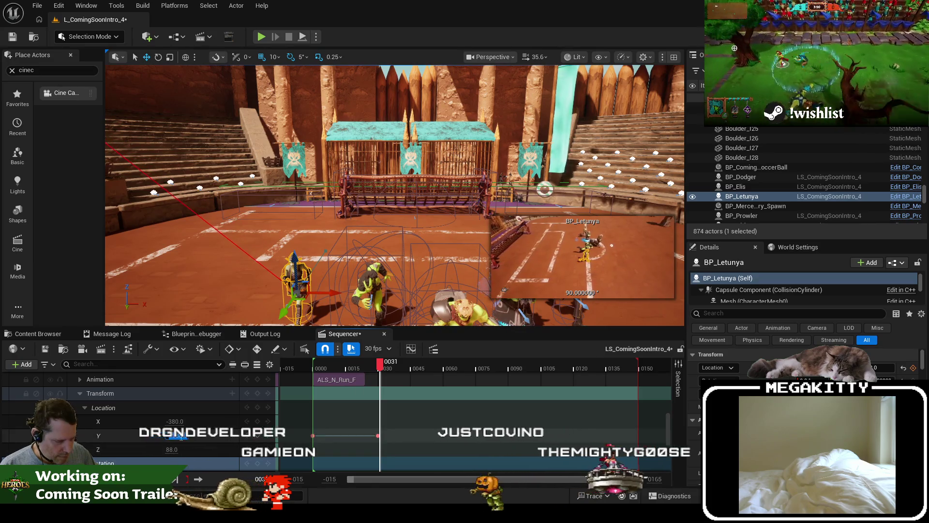
{"action": "key", "text": "Return"}
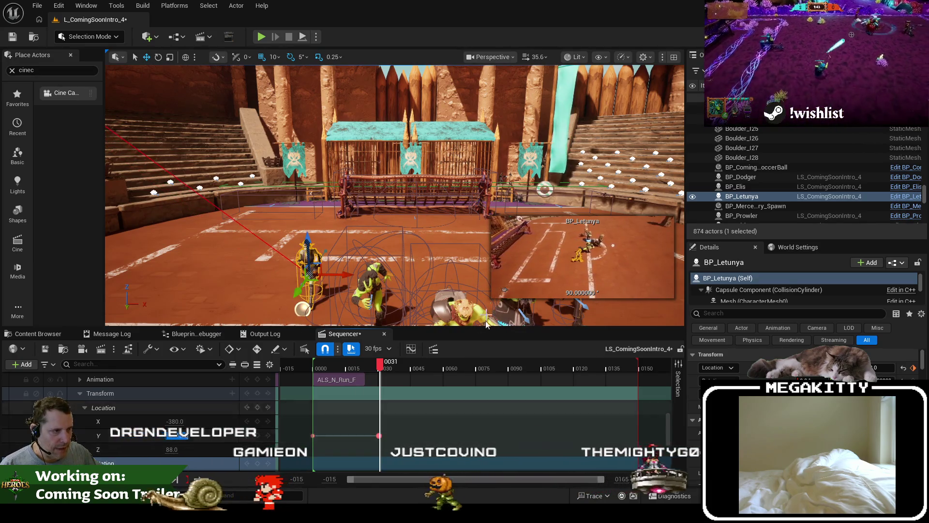
Step: Save all changed assets and start a playtest to preview the shot
{"action": "left_click", "coordinate": [37, 5]}
{"action": "left_click", "coordinate": [72, 139]}
{"action": "left_click", "coordinate": [262, 37]}
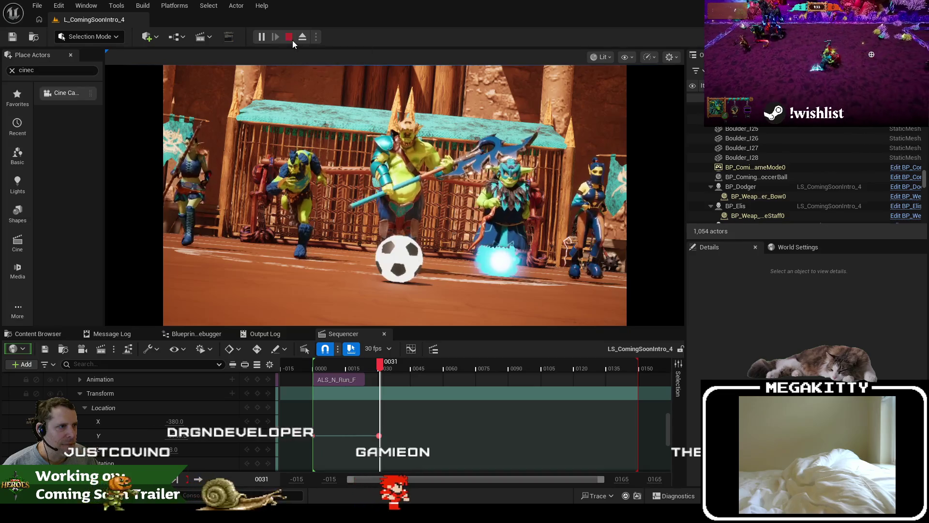
Step: Stop the playtest and collapse the BP_Letunya track in Sequencer
{"action": "left_click", "coordinate": [289, 37]}
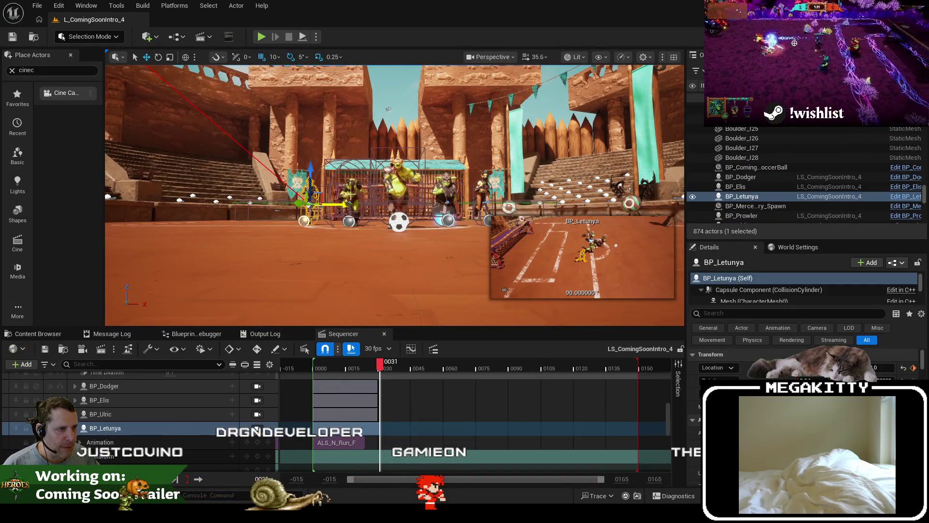
{"action": "double_click", "coordinate": [106, 427]}
{"action": "scroll", "coordinate": [137, 440], "scroll_direction": "down", "scroll_amount": 2}
{"action": "scroll", "coordinate": [137, 439], "scroll_direction": "down", "scroll_amount": 2}
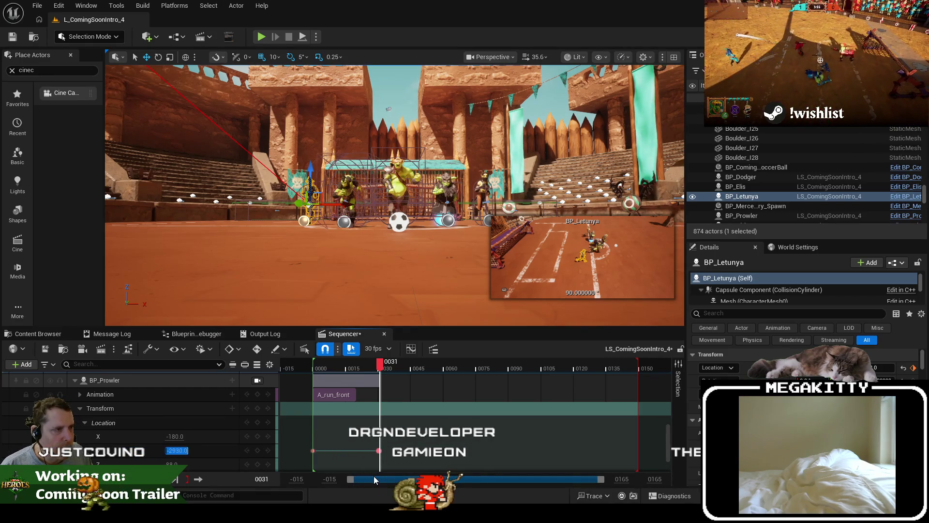
Step: Save all assets, then run and stop another playtest of the intro shot
{"action": "left_click", "coordinate": [31, 7]}
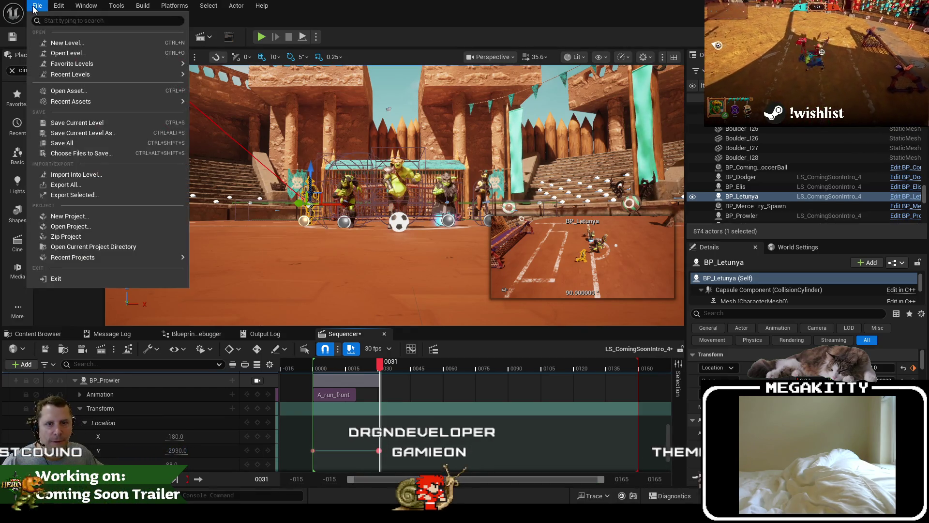
{"action": "left_click", "coordinate": [80, 142]}
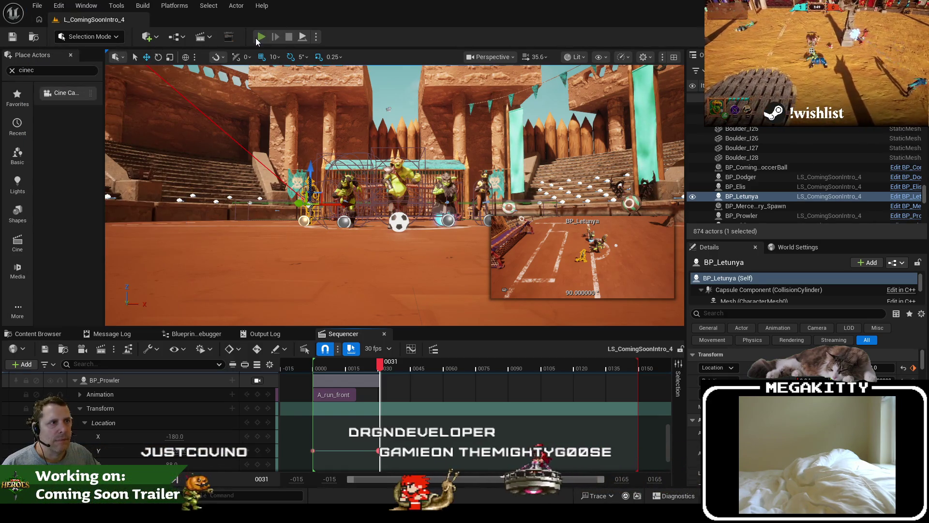
{"action": "left_click", "coordinate": [256, 38]}
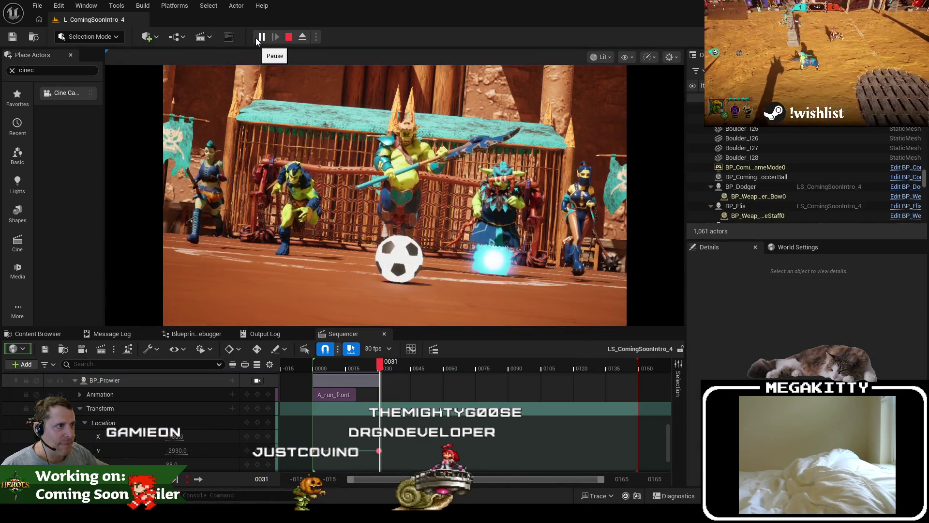
{"action": "left_click", "coordinate": [291, 39]}
Step: Select BP_Ulric in Sequencer and focus the view on it
{"action": "scroll", "coordinate": [160, 453], "scroll_direction": "up", "scroll_amount": 3}
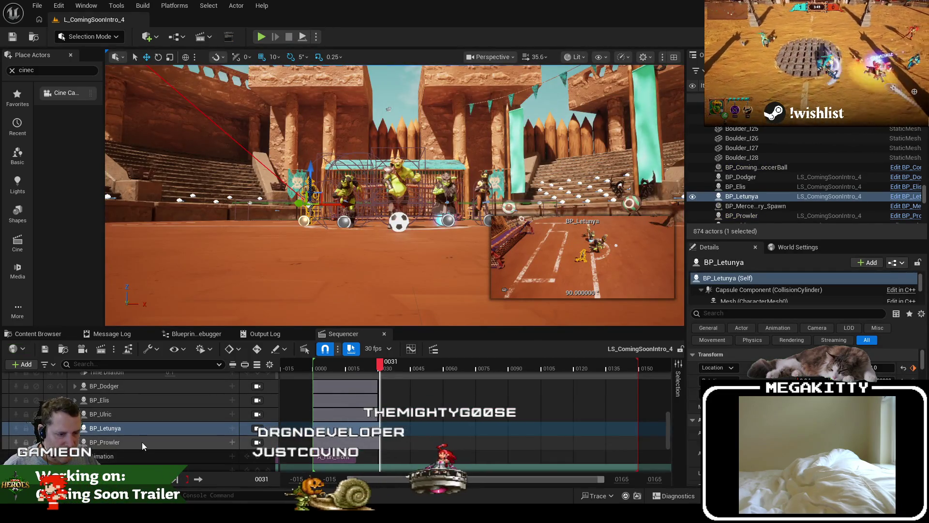
{"action": "scroll", "coordinate": [97, 442], "scroll_direction": "up", "scroll_amount": 1}
{"action": "double_click", "coordinate": [104, 428]}
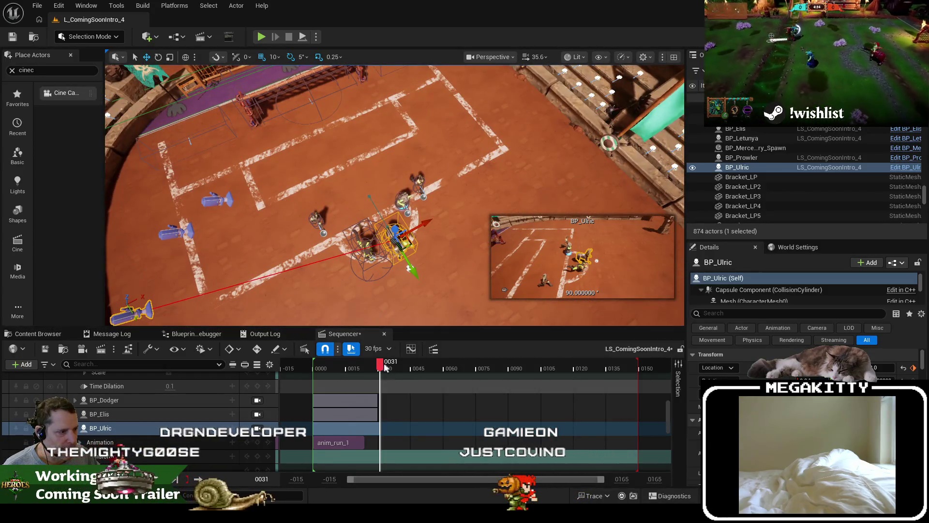
Step: Expand BP_Ulric's transform track and key a new position for it at frame 30
{"action": "left_click", "coordinate": [327, 368]}
{"action": "mouse_move", "coordinate": [327, 368]}
{"action": "left_mouse_down"}
{"action": "mouse_move", "coordinate": [309, 368]}
{"action": "mouse_move", "coordinate": [382, 369]}
{"action": "left_mouse_up"}
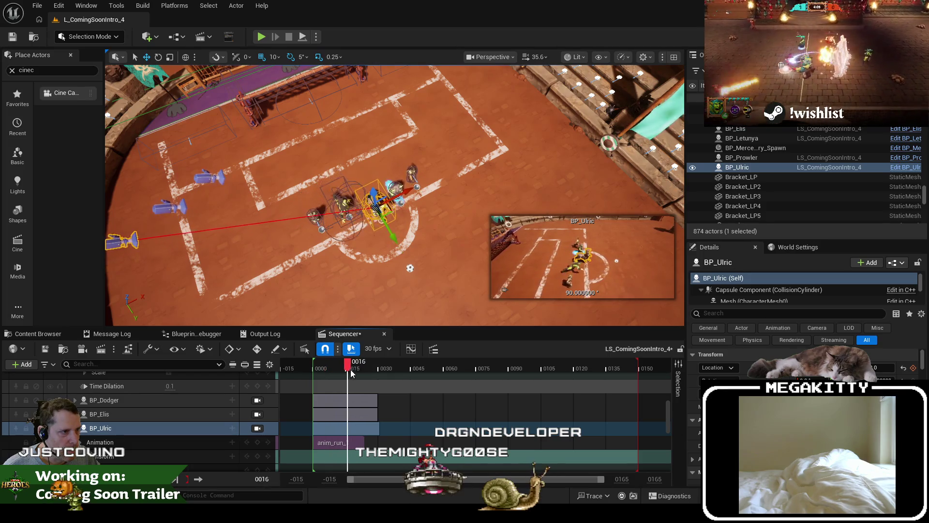
{"action": "left_click", "coordinate": [80, 456]}
{"action": "scroll", "coordinate": [145, 436], "scroll_direction": "down", "scroll_amount": 1}
{"action": "left_click", "coordinate": [321, 364]}
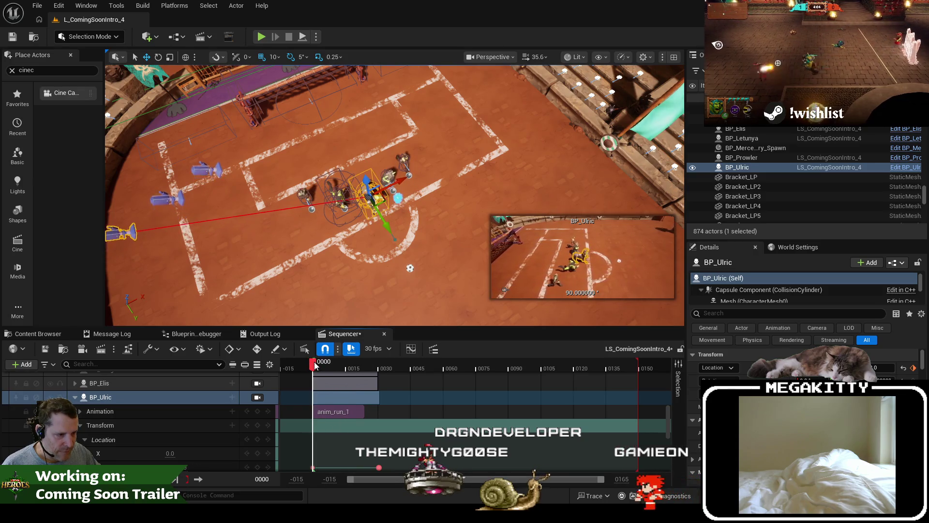
{"action": "left_click_drag", "start_coordinate": [317, 366], "coordinate": [378, 379]}
{"action": "left_click_drag", "start_coordinate": [175, 465], "coordinate": [176, 464]}
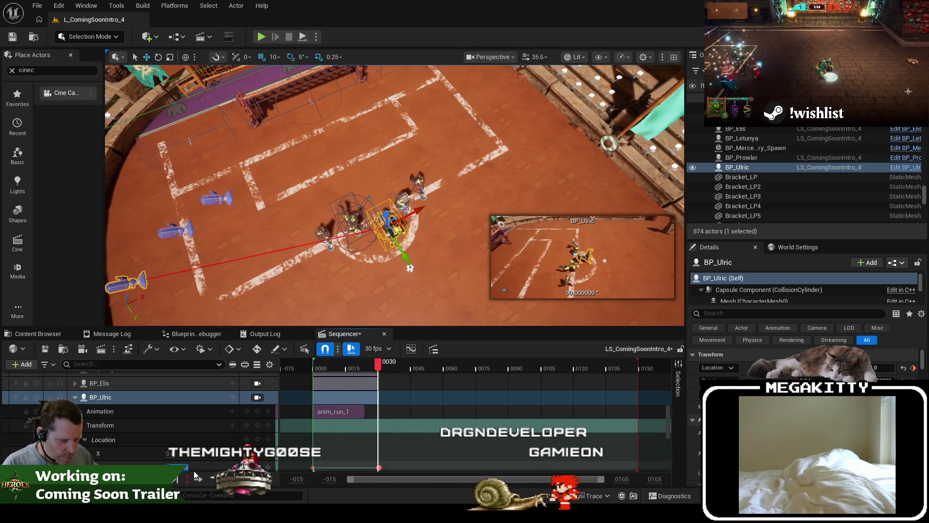
{"action": "key", "text": "Return"}
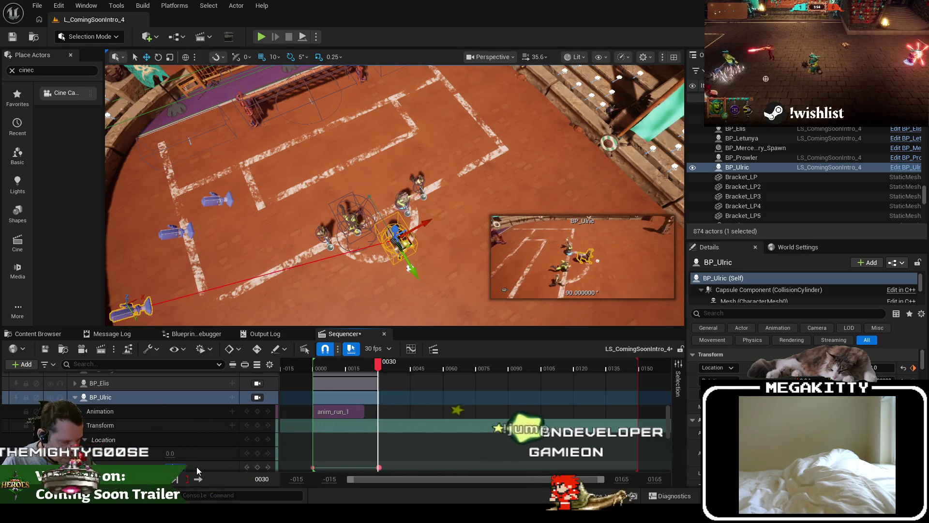
Step: Set BP_Prowler's Location Y to -2930 and start a playtest with Alt+P
{"action": "scroll", "coordinate": [102, 433], "scroll_direction": "down", "scroll_amount": 3}
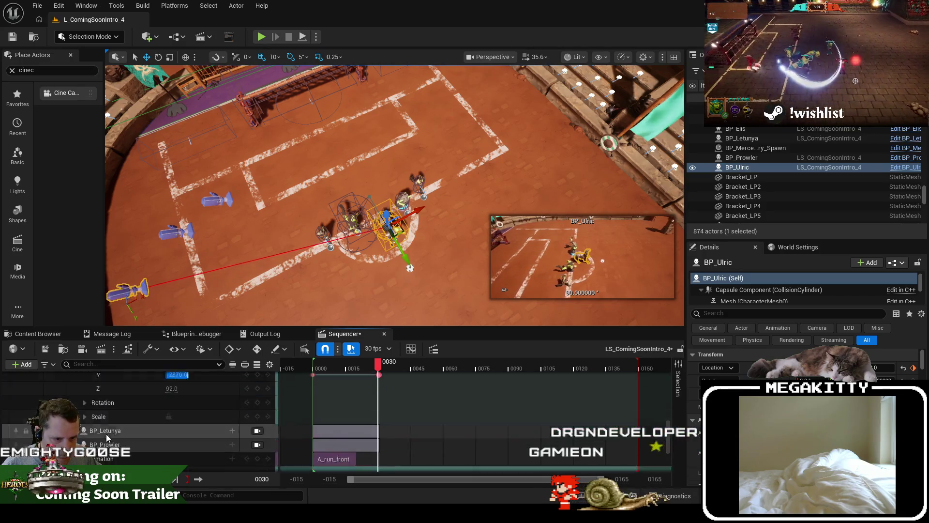
{"action": "left_click", "coordinate": [205, 426]}
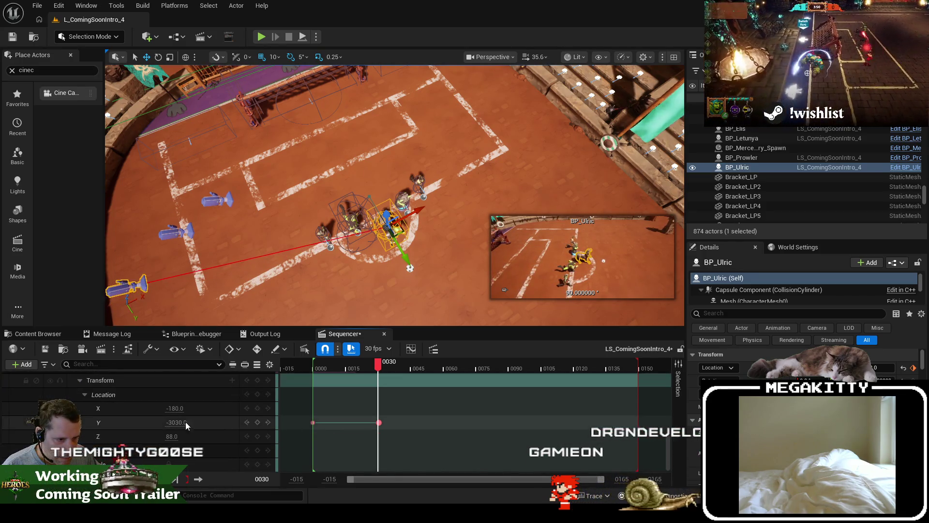
{"action": "type", "text": "9"}
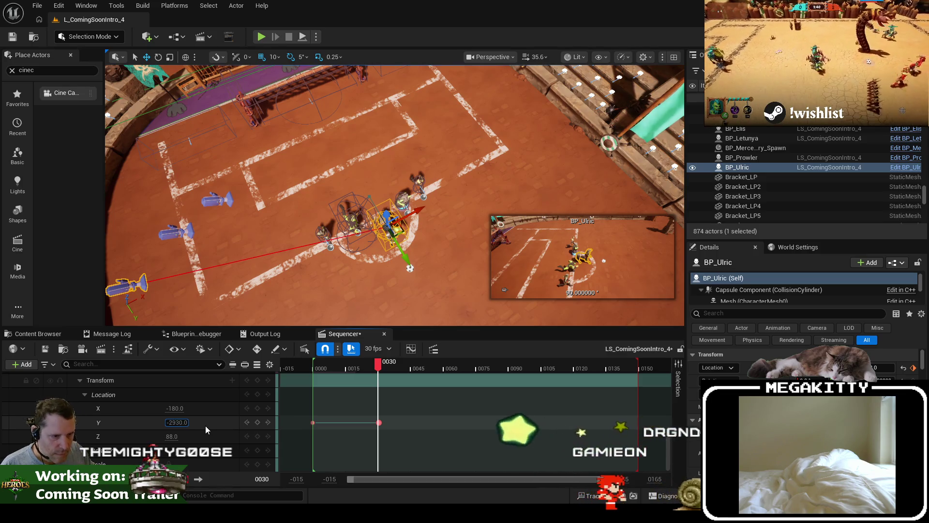
{"action": "key", "text": "Return"}
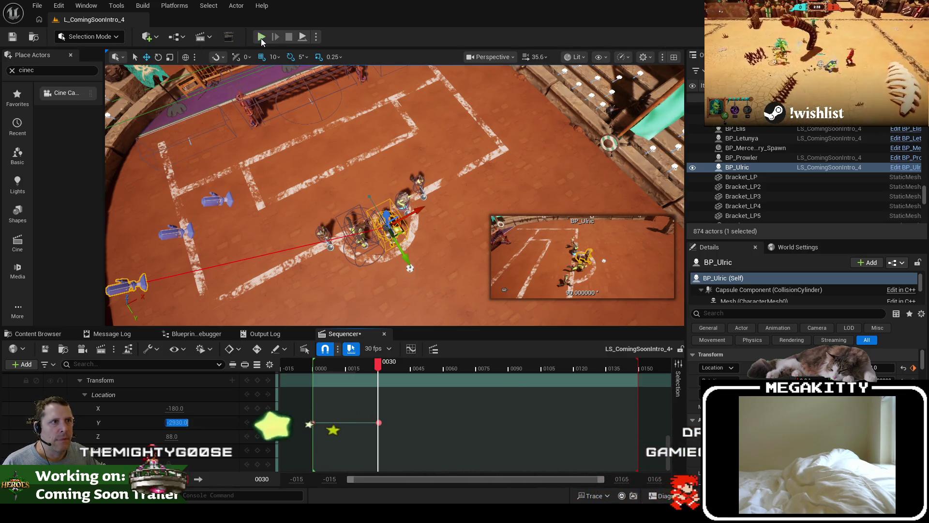
{"action": "key", "text": "alt+p"}
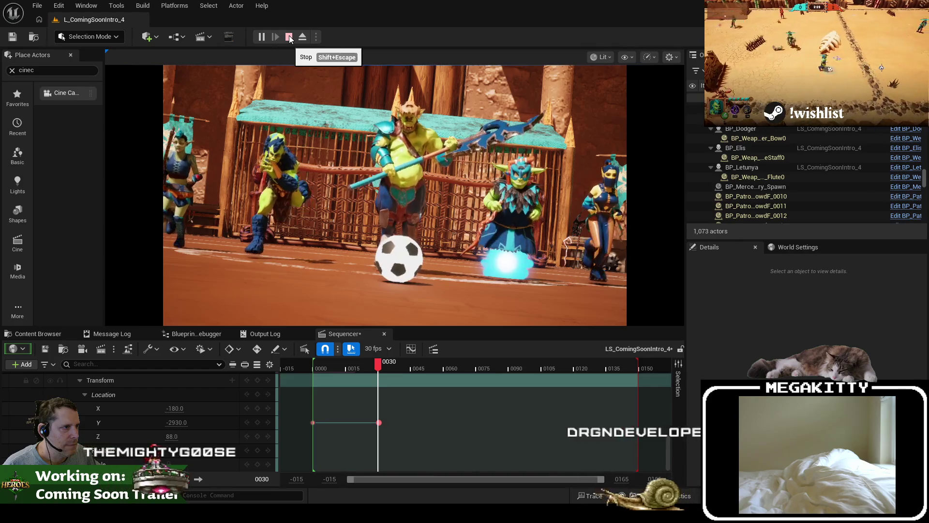
Step: Stop the playtest and scrub LS_ComingSoonIntro_4 around frames 30–32 to preview the poses
{"action": "left_click", "coordinate": [289, 37]}
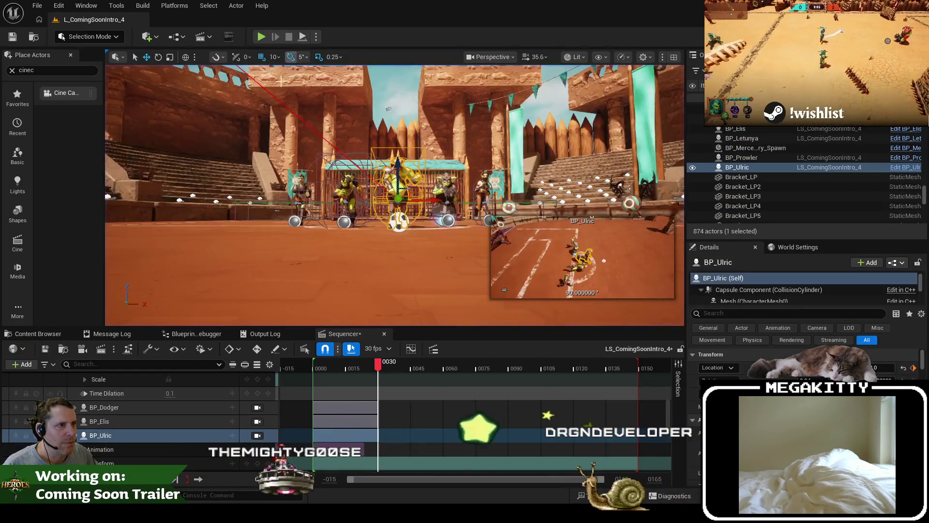
{"action": "scroll", "coordinate": [370, 426], "scroll_direction": "down", "scroll_amount": 5}
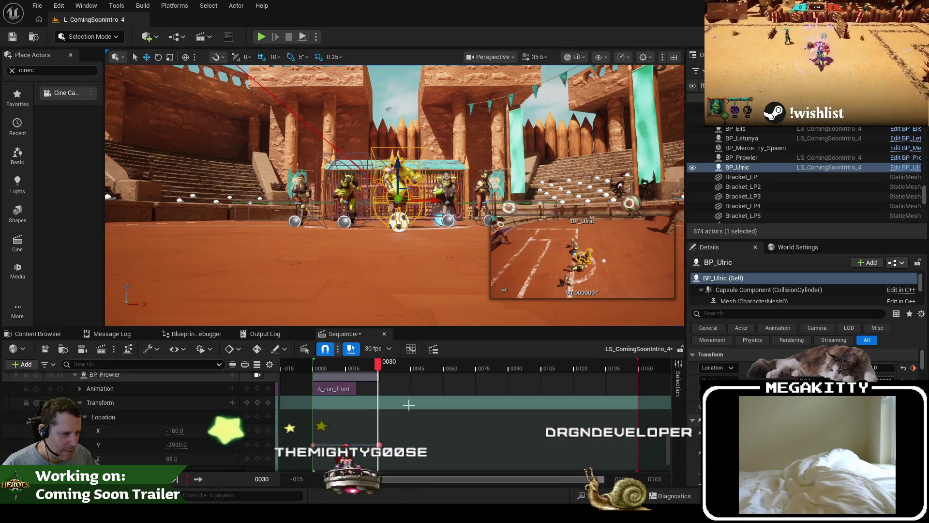
{"action": "scroll", "coordinate": [409, 404], "scroll_direction": "down", "scroll_amount": 3}
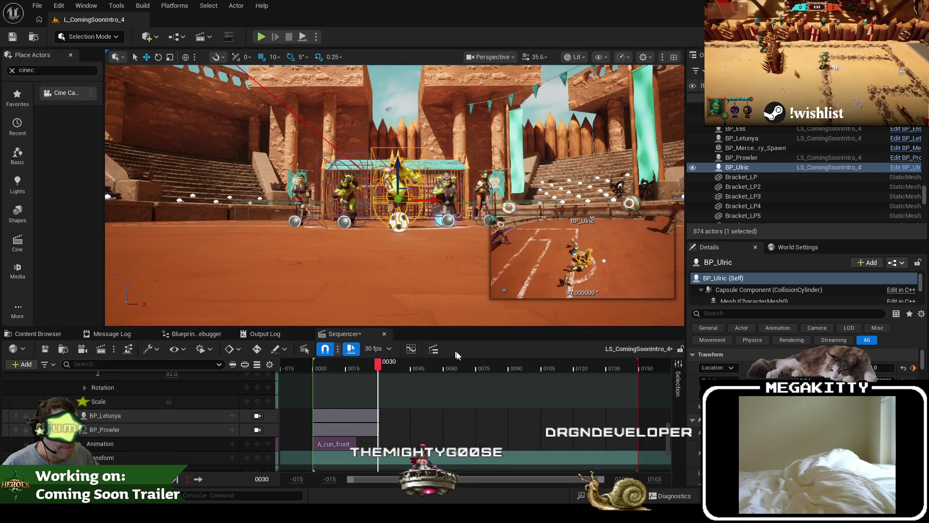
{"action": "left_click_drag", "start_coordinate": [377, 368], "coordinate": [349, 371]}
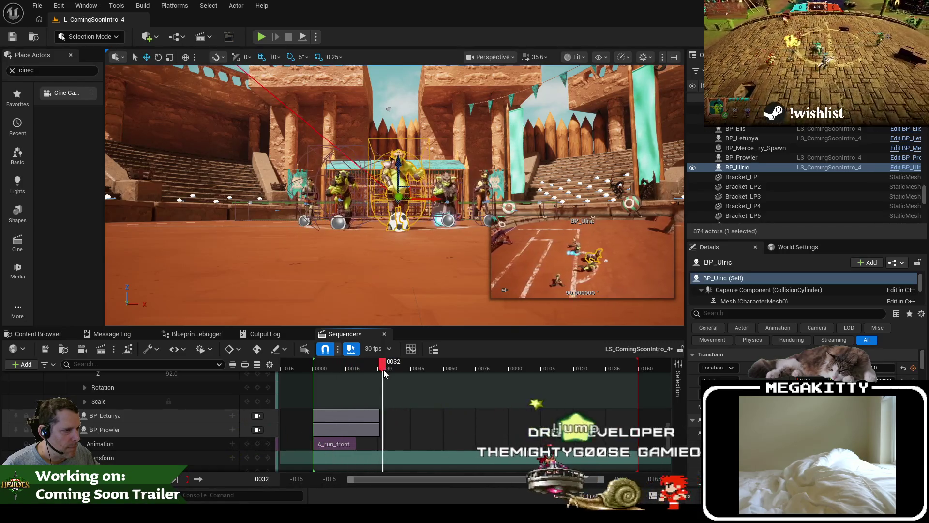
{"action": "mouse_move", "coordinate": [379, 372]}
{"action": "left_mouse_down"}
{"action": "mouse_move", "coordinate": [330, 371]}
{"action": "mouse_move", "coordinate": [381, 369]}
{"action": "mouse_move", "coordinate": [369, 371]}
{"action": "left_mouse_up"}
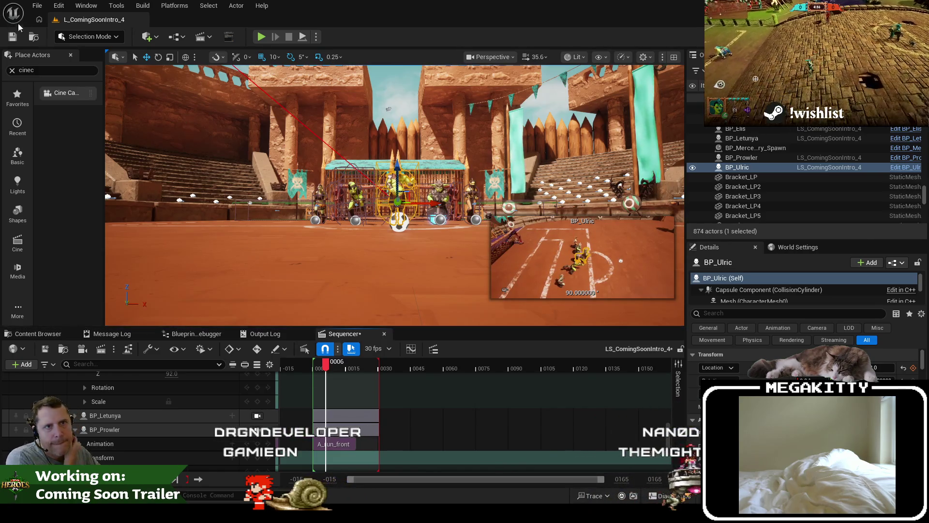
{"action": "left_click", "coordinate": [37, 5]}
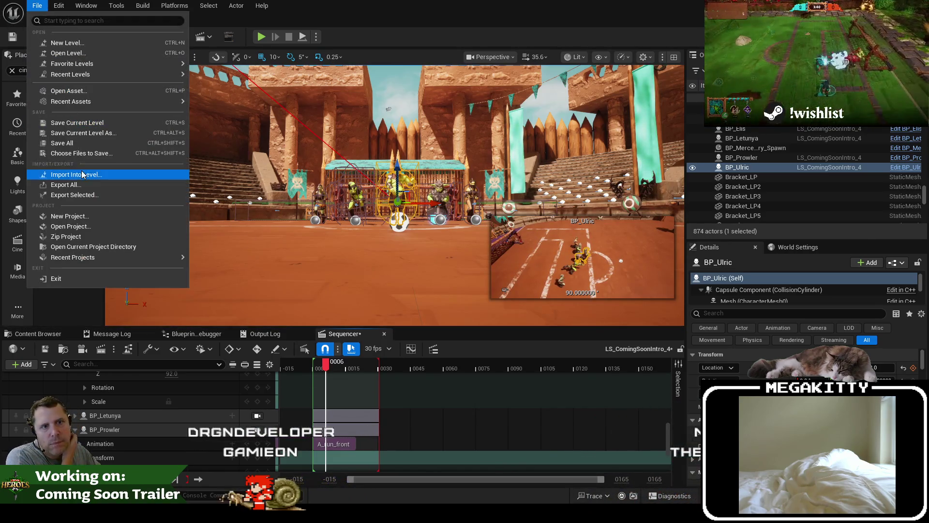
Step: Save all changes, run and stop a quick playtest, then move the view toward the goal cage
{"action": "left_click", "coordinate": [74, 145]}
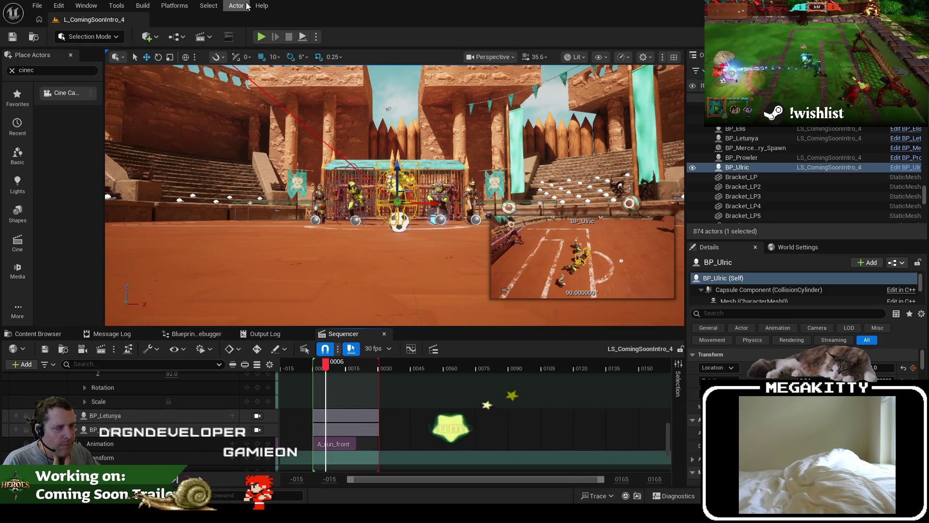
{"action": "left_click", "coordinate": [261, 37]}
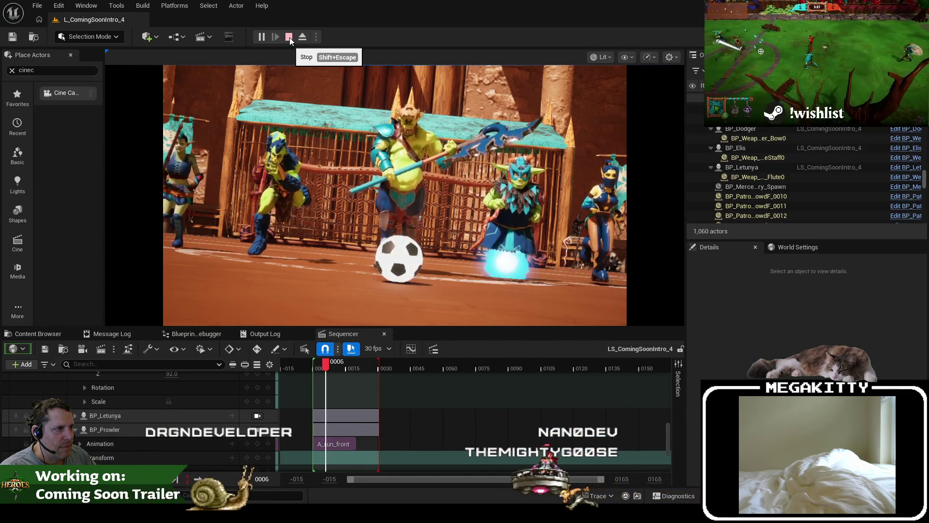
{"action": "left_click", "coordinate": [289, 37]}
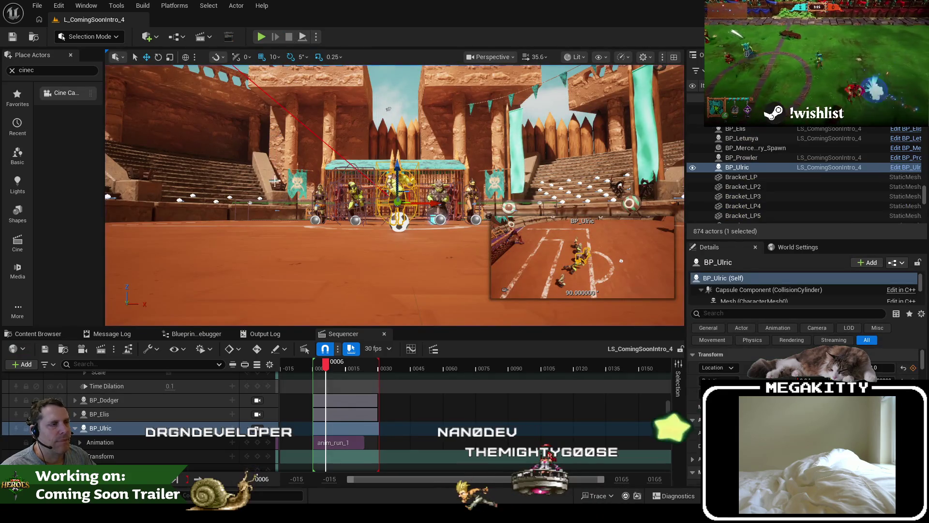
{"action": "left_click_drag", "start_coordinate": [408, 211], "coordinate": [368, 232]}
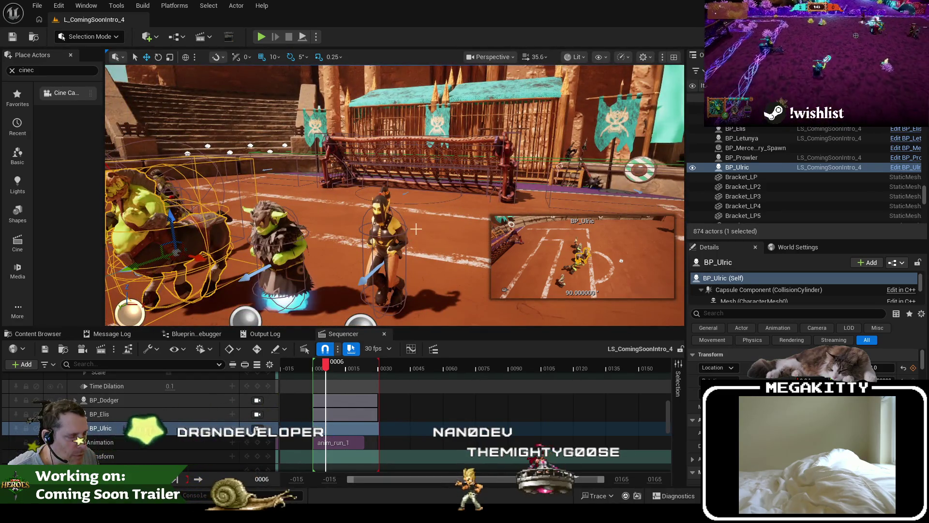
Step: Review BP_Dodger's components in Details and run a brief playtest
{"action": "left_click", "coordinate": [104, 400]}
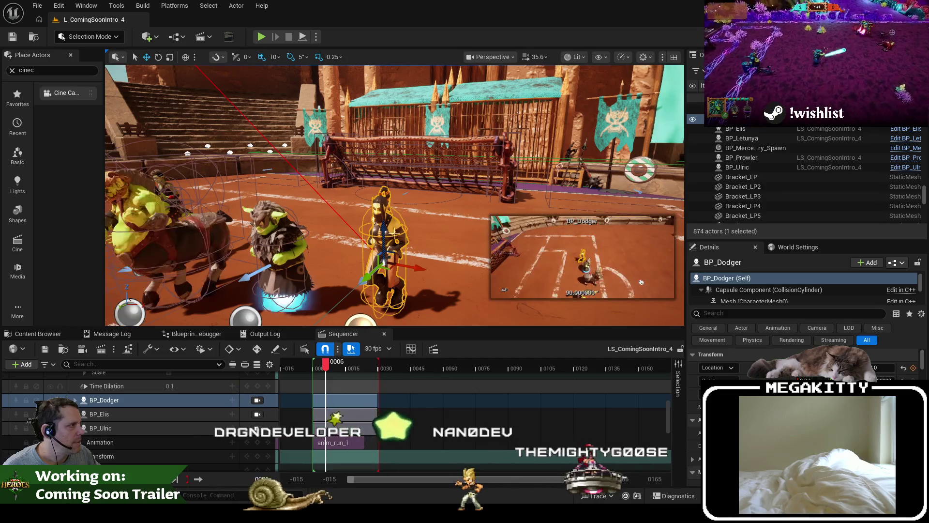
{"action": "scroll", "coordinate": [763, 304], "scroll_direction": "down", "scroll_amount": 5}
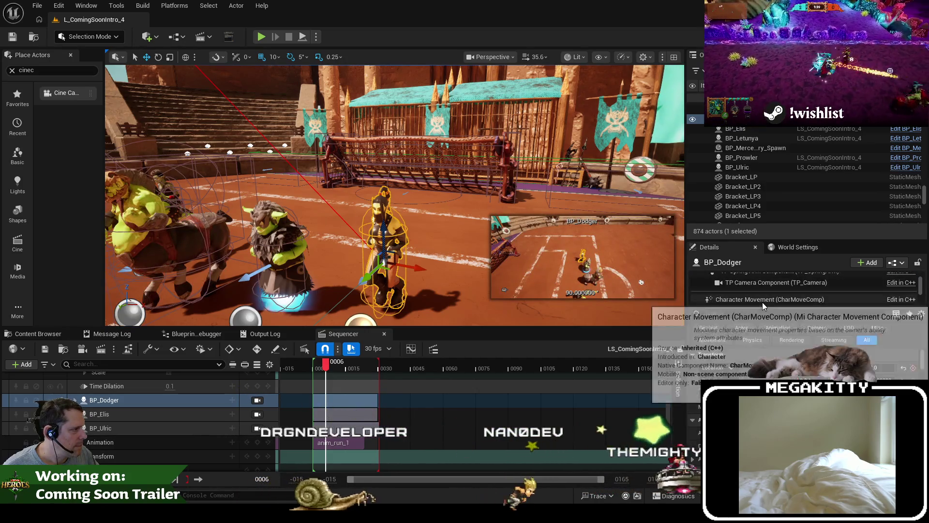
{"action": "scroll", "coordinate": [762, 302], "scroll_direction": "up", "scroll_amount": 5}
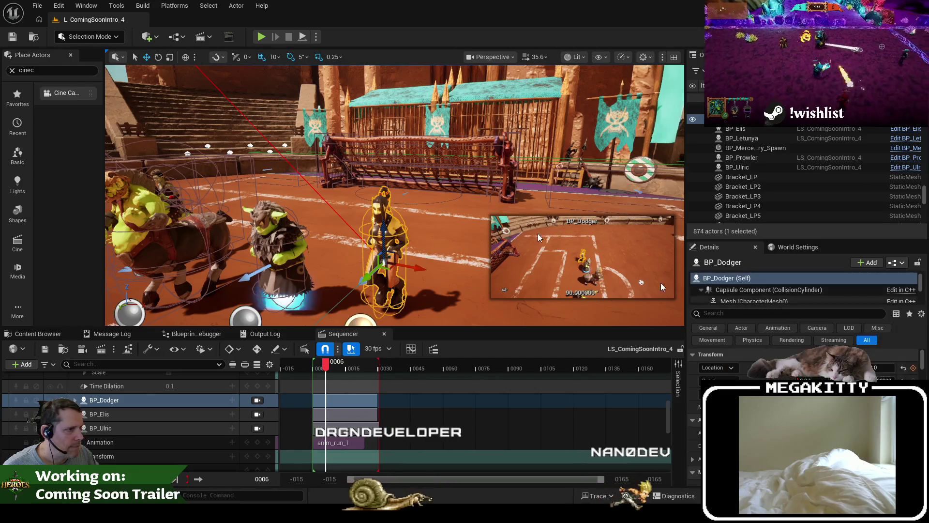
{"action": "key", "text": "alt+p"}
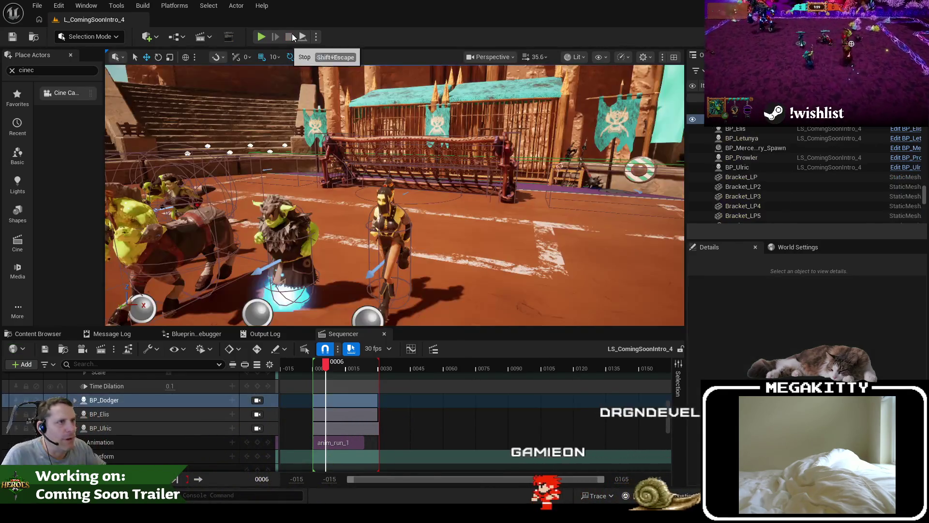
{"action": "left_click", "coordinate": [290, 38]}
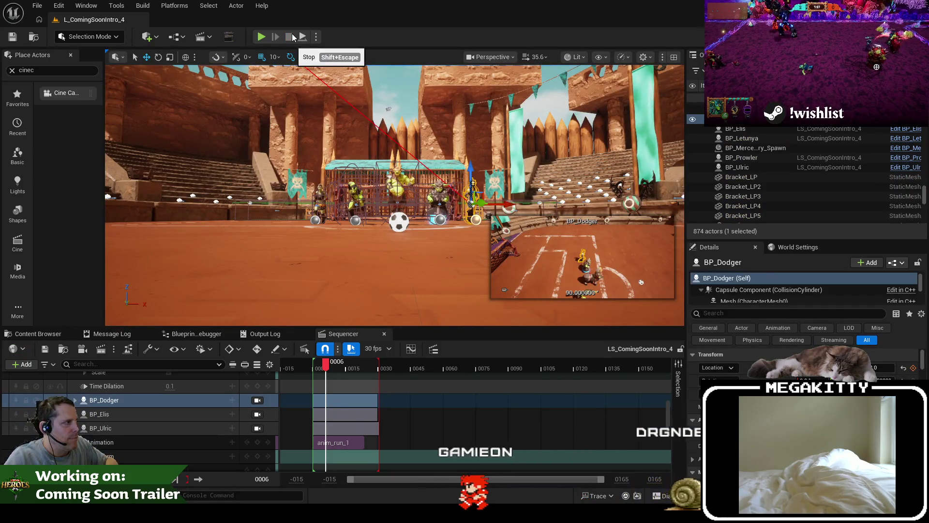
Step: Frame BP_Dodger, sweep the view to the teal-roofed cages, and start the intro playtest
{"action": "key", "text": "f"}
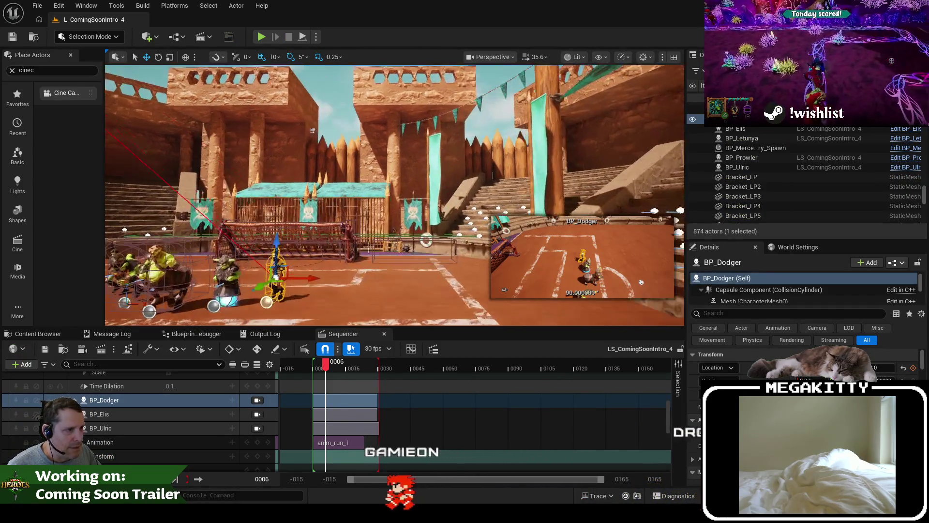
{"action": "scroll", "coordinate": [350, 239], "scroll_direction": "up", "scroll_amount": 6}
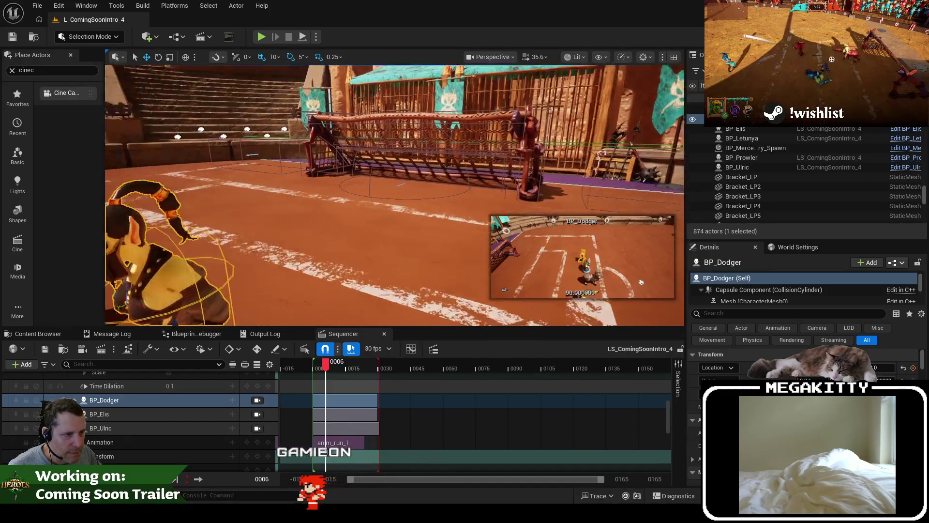
{"action": "left_click_drag", "start_coordinate": [368, 216], "coordinate": [373, 174]}
{"action": "left_click", "coordinate": [296, 38]}
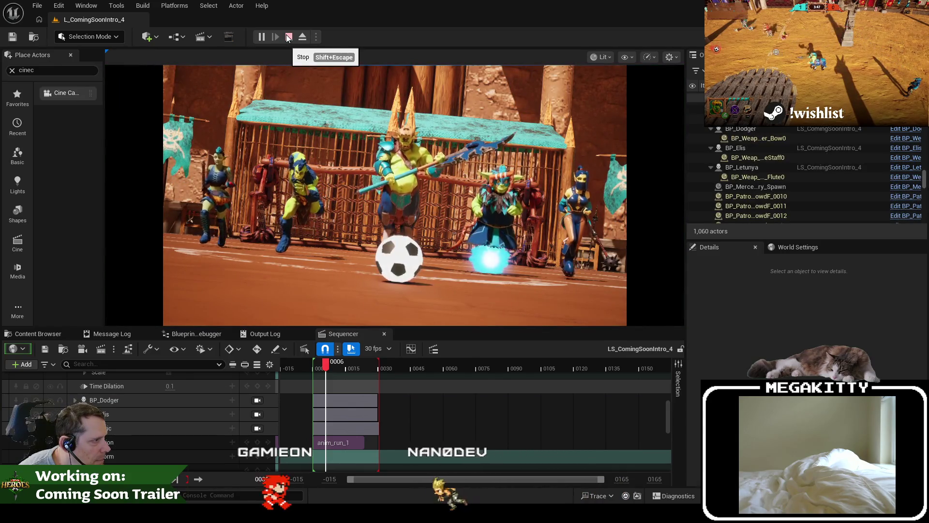
Step: Pause the playtest, eject with F8 to fly around the frozen characters, then repossess
{"action": "left_click", "coordinate": [260, 38]}
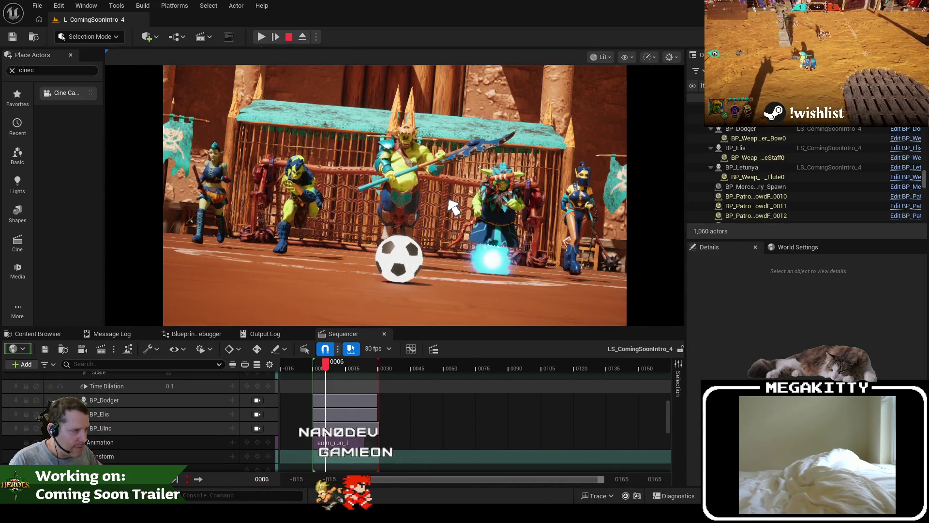
{"action": "key", "text": "F8"}
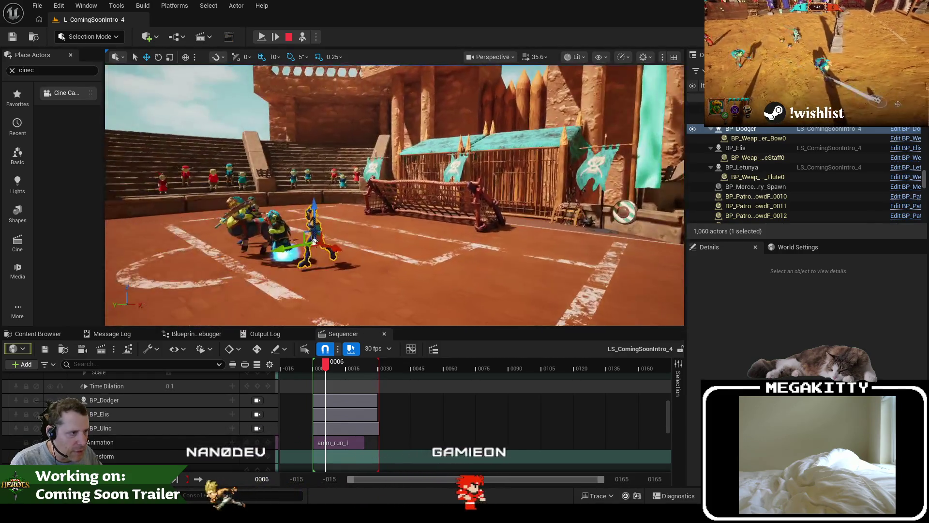
{"action": "key", "text": "w"}
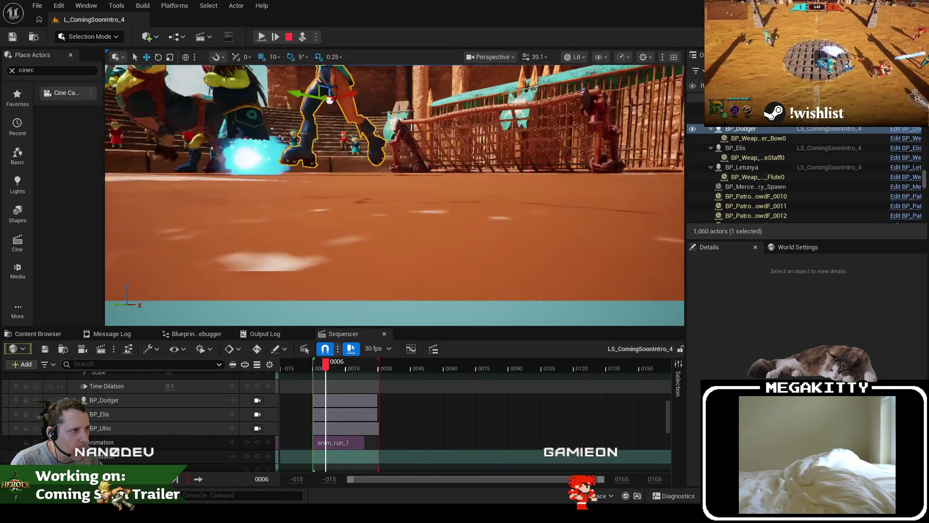
{"action": "key", "text": "s"}
{"action": "key", "text": "d"}
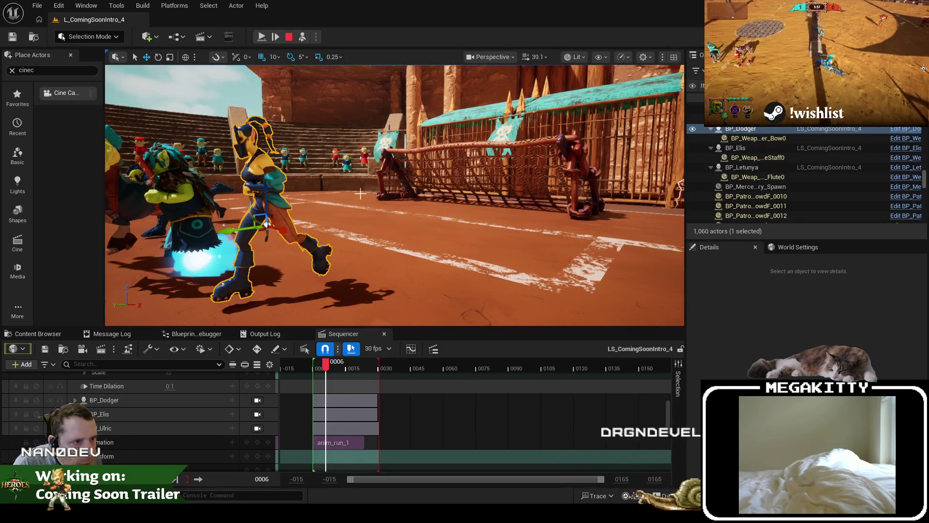
{"action": "left_click", "coordinate": [302, 37]}
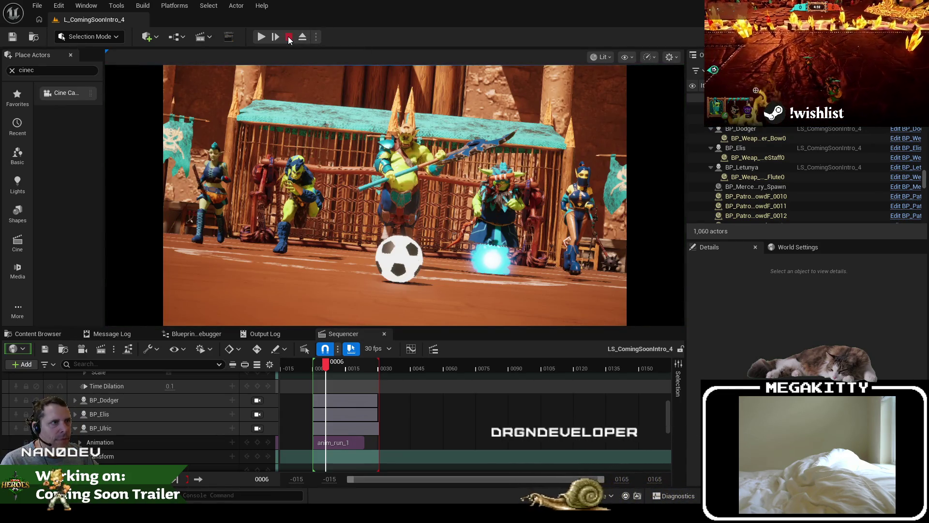
Step: Stop the playtest, then run and stop another one
{"action": "left_click", "coordinate": [289, 37]}
{"action": "left_click", "coordinate": [261, 37]}
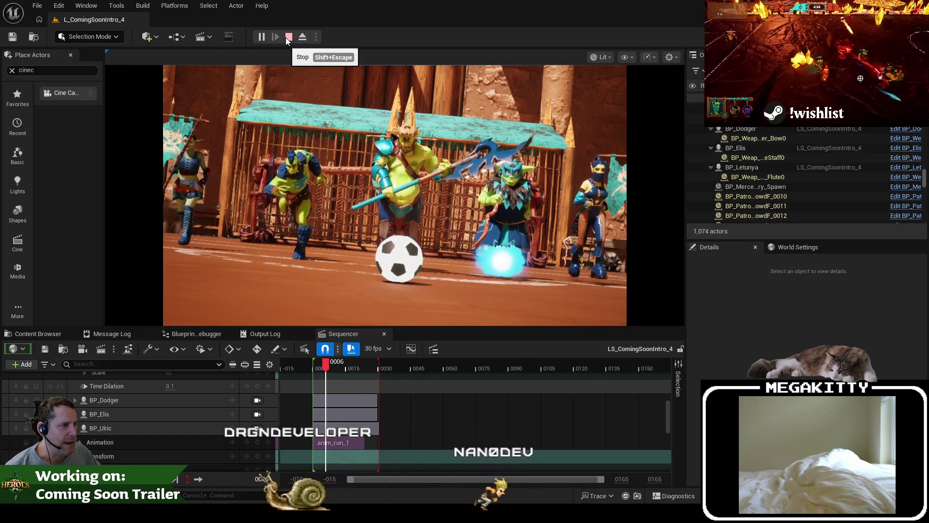
{"action": "left_click", "coordinate": [288, 38]}
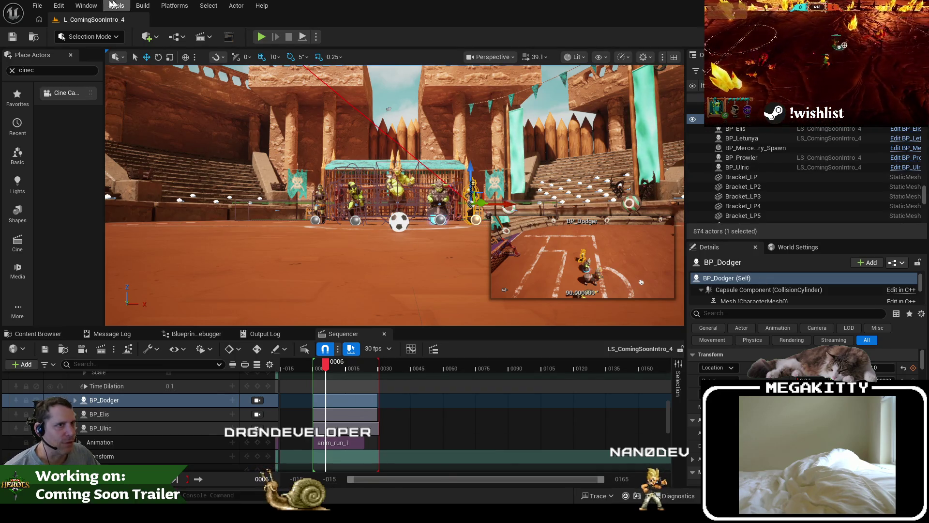
{"action": "left_click", "coordinate": [43, 8]}
Step: Open L_UnknownRuins from the recent levels and switch to Visual Studio
{"action": "mouse_move", "coordinate": [83, 75]}
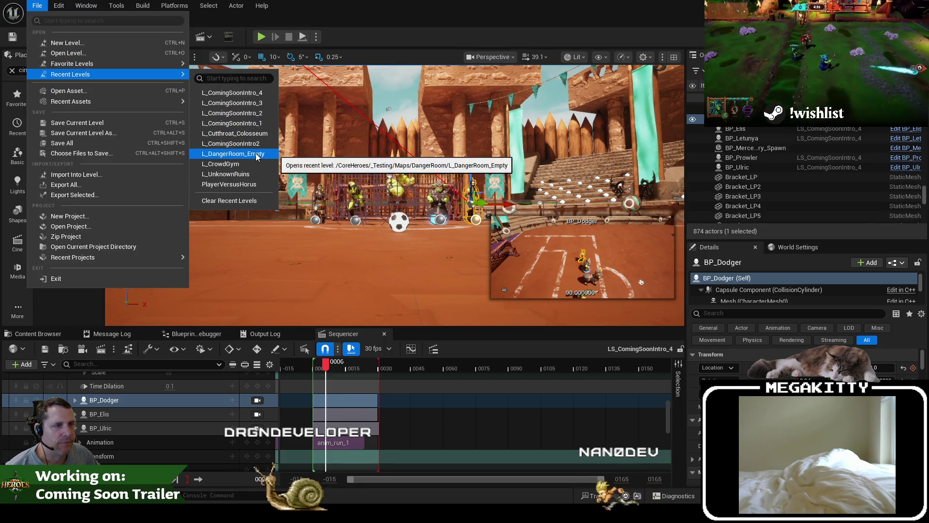
{"action": "left_click", "coordinate": [250, 174]}
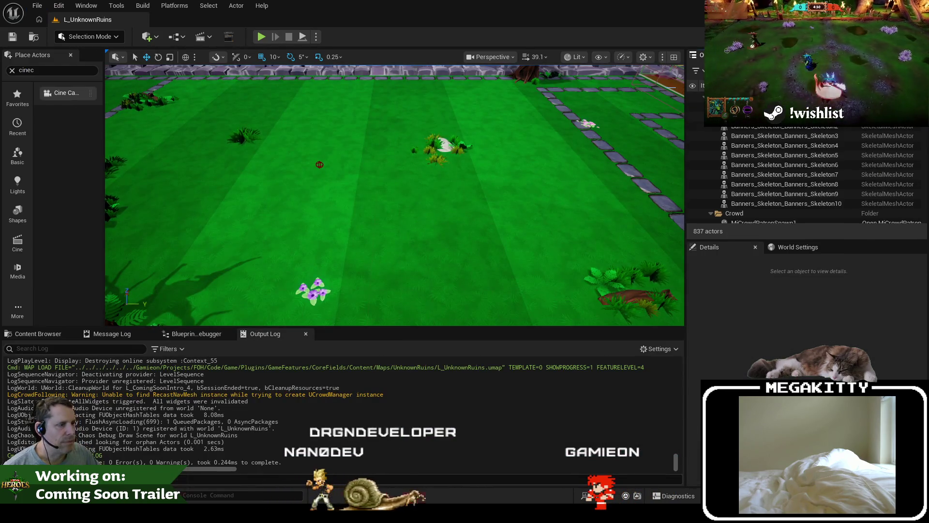
{"action": "key", "text": "alt+Tab"}
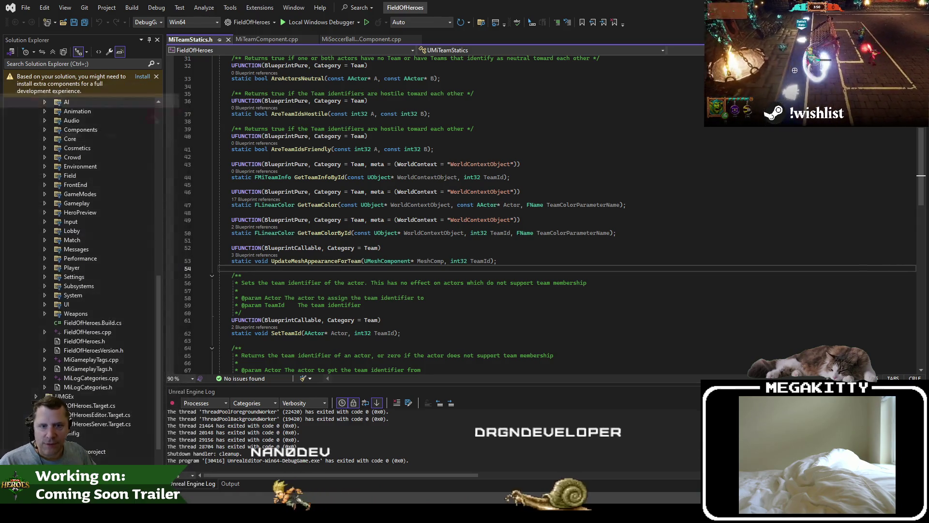
Step: Go to line 54 of MiTeamStatics.h, launch the editor under the debugger with F5, and highlight UObject
{"action": "left_click", "coordinate": [605, 205]}
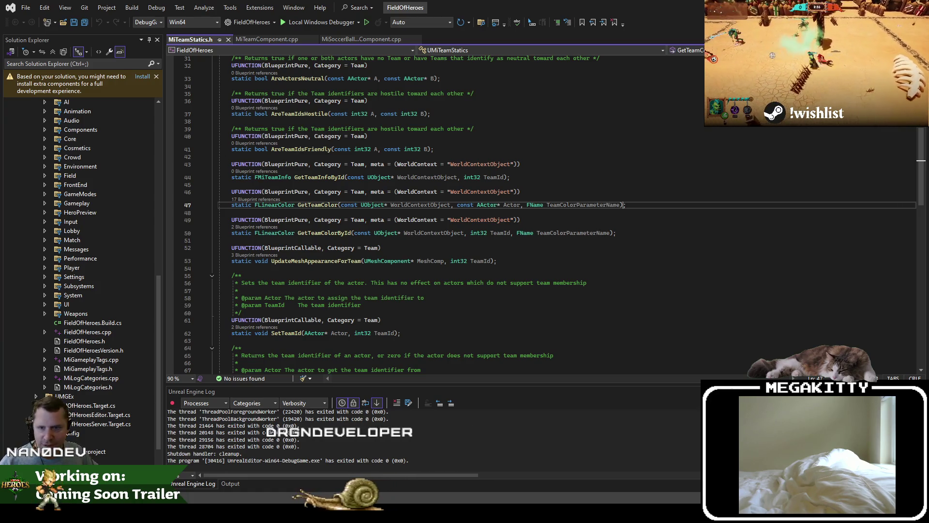
{"action": "left_click", "coordinate": [331, 267]}
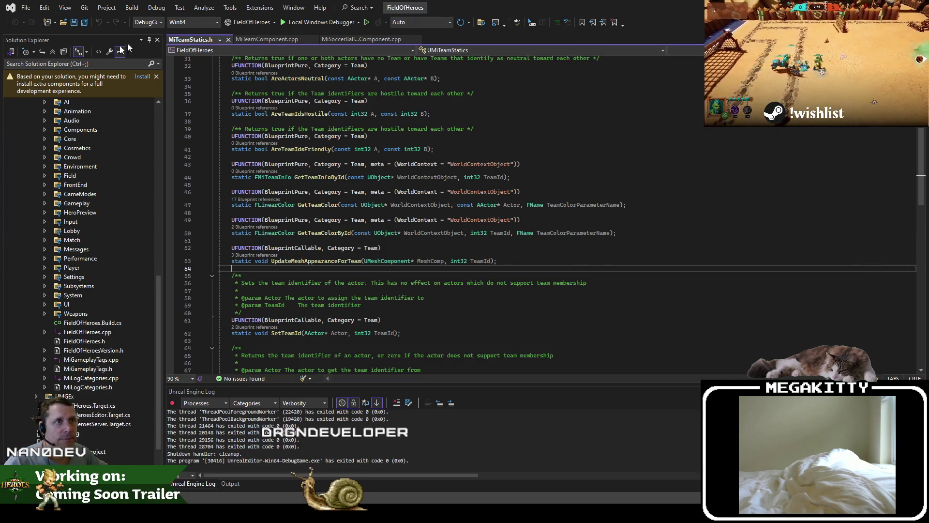
{"action": "key", "text": "F5"}
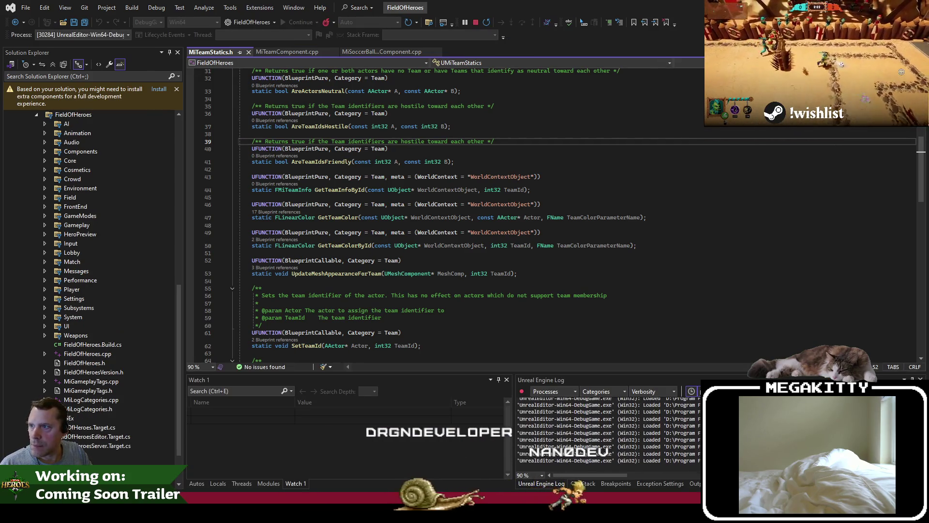
{"action": "left_click", "coordinate": [405, 246]}
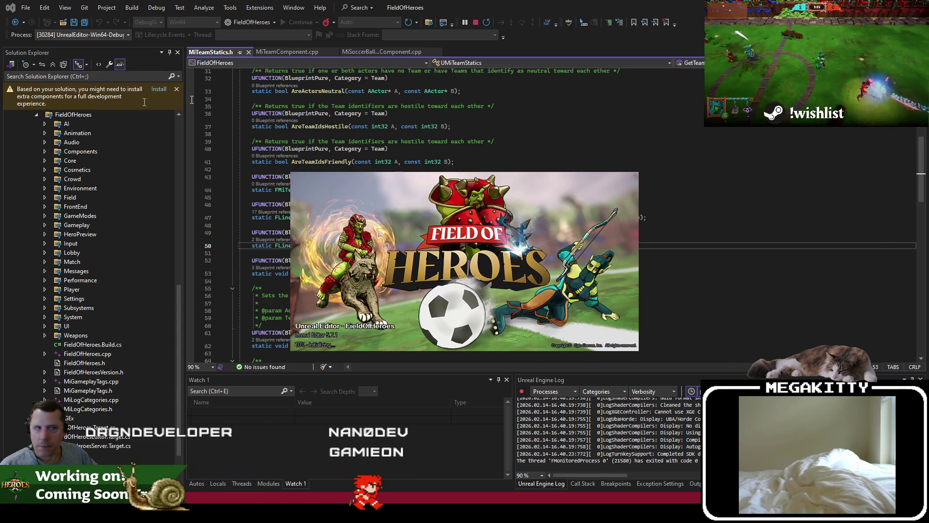
Step: Move and enlarge the Jira window and bring the Default Filter issue list to the front
{"action": "key", "text": "alt+Tab"}
{"action": "left_click_drag", "start_coordinate": [525, 57], "coordinate": [419, 30]}
{"action": "left_click_drag", "start_coordinate": [292, 419], "coordinate": [291, 457]}
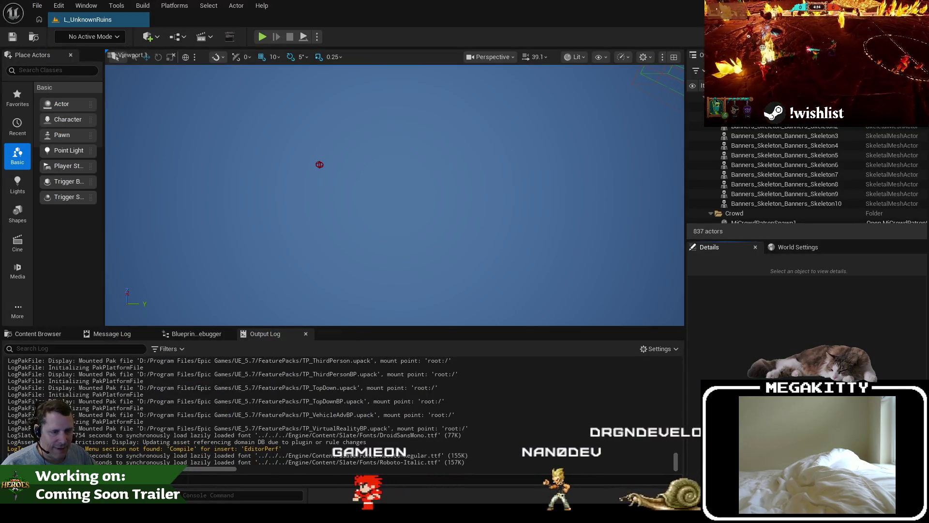
{"action": "left_click", "coordinate": [155, 464]}
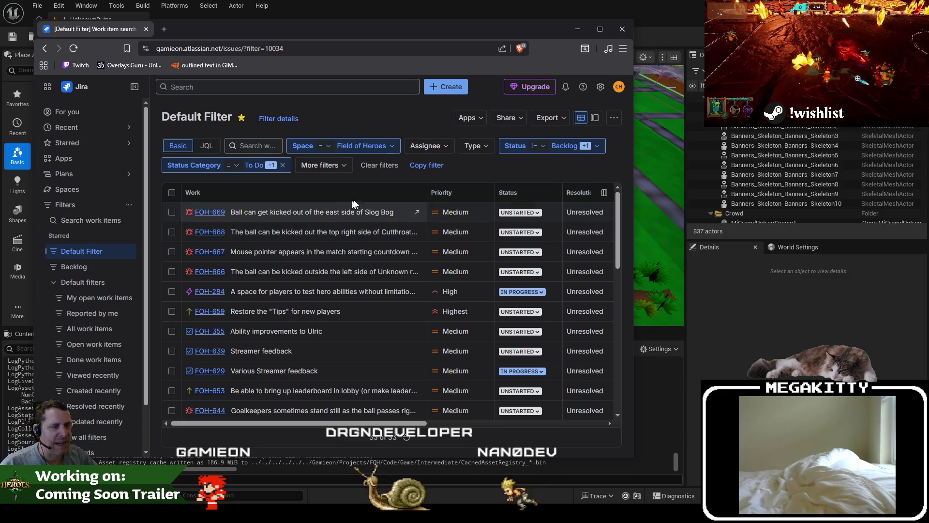
Step: Move the Jira Default Filter window aside and bring the Unreal editor back to the front
{"action": "left_click_drag", "start_coordinate": [364, 34], "coordinate": [408, 44]}
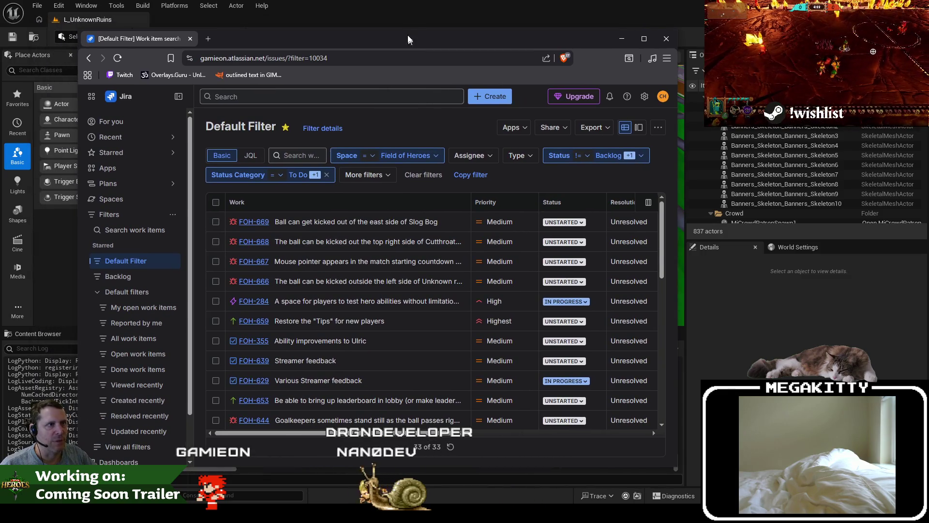
{"action": "left_click", "coordinate": [402, 10]}
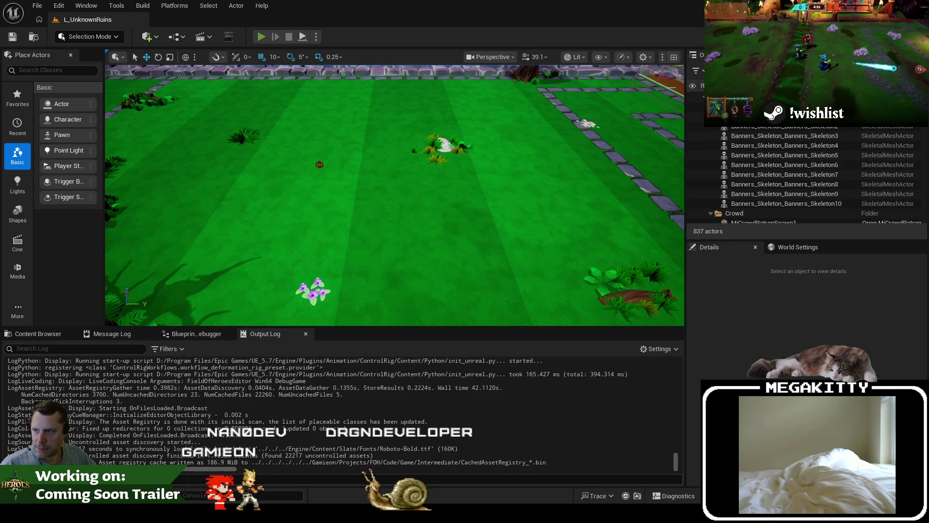
Step: Start a play-in-editor session, pick Ulric at hero select, and enlarge the game view
{"action": "key", "text": "alt+p"}
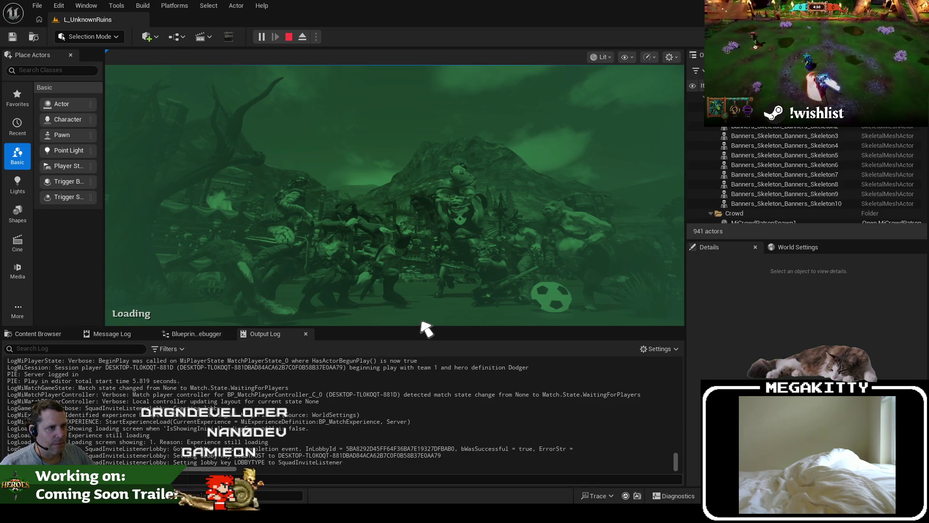
{"action": "left_click", "coordinate": [421, 322]}
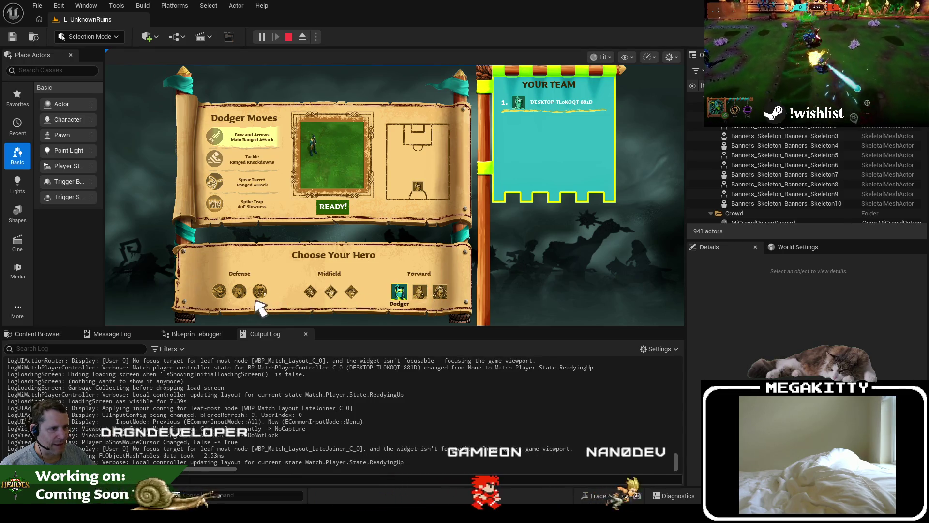
{"action": "left_click", "coordinate": [239, 291]}
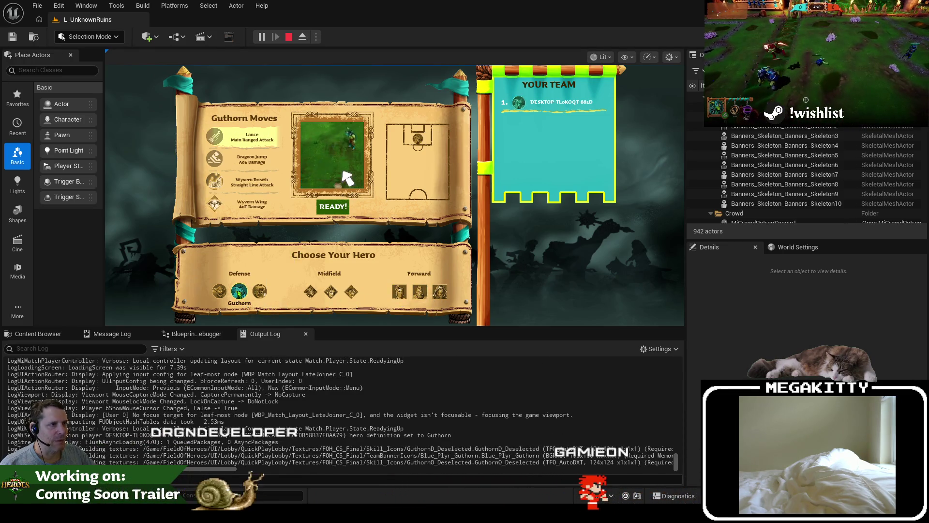
{"action": "left_click", "coordinate": [259, 291]}
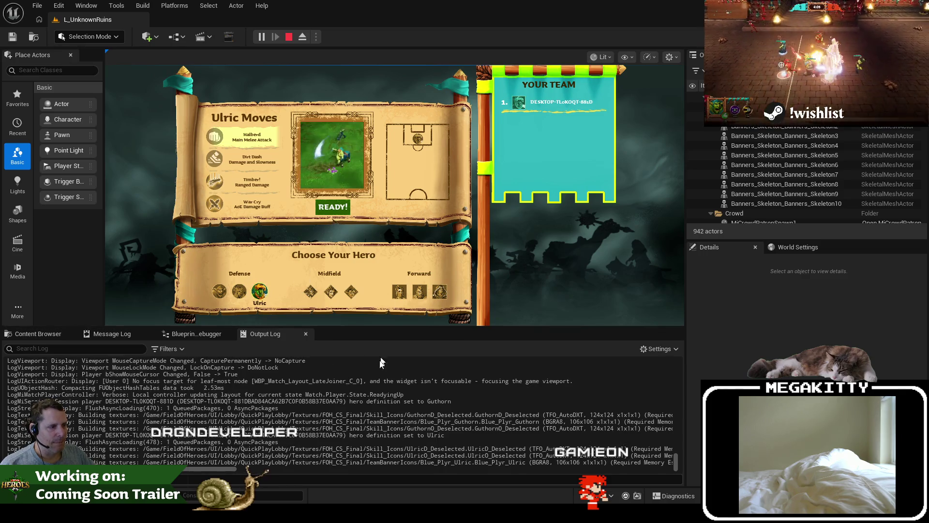
{"action": "left_click_drag", "start_coordinate": [373, 327], "coordinate": [368, 363]}
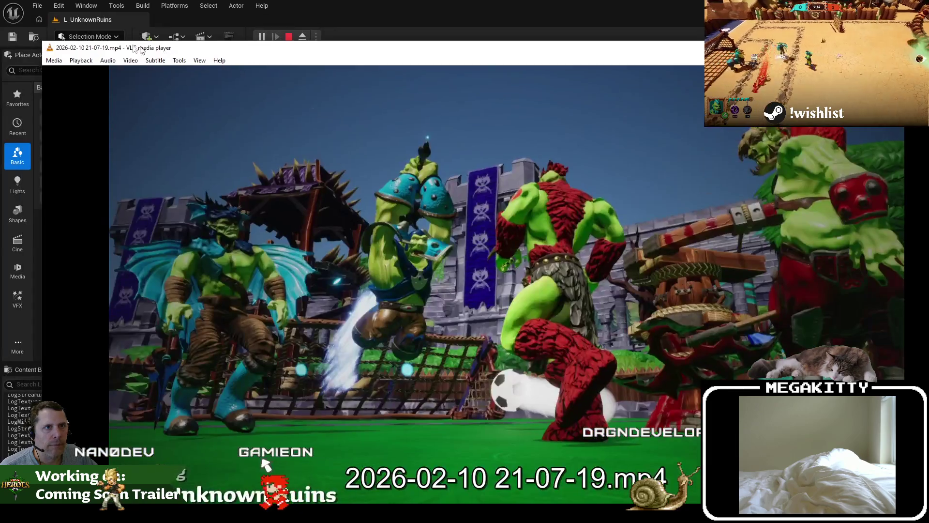
Step: Shrink the VLC window, scrub the clip to 01:08, 00:33 and 02:01, then close it
{"action": "left_click_drag", "start_coordinate": [39, 35], "coordinate": [347, 189]}
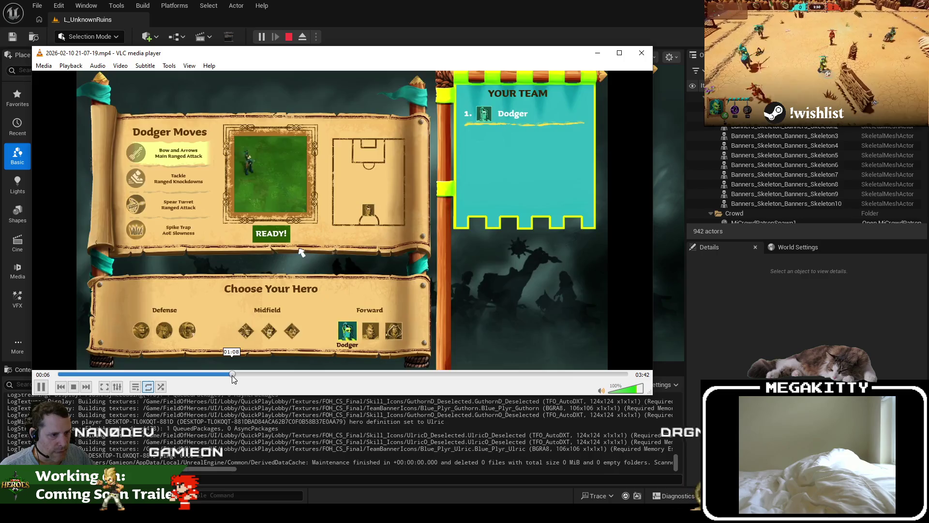
{"action": "left_click", "coordinate": [233, 375]}
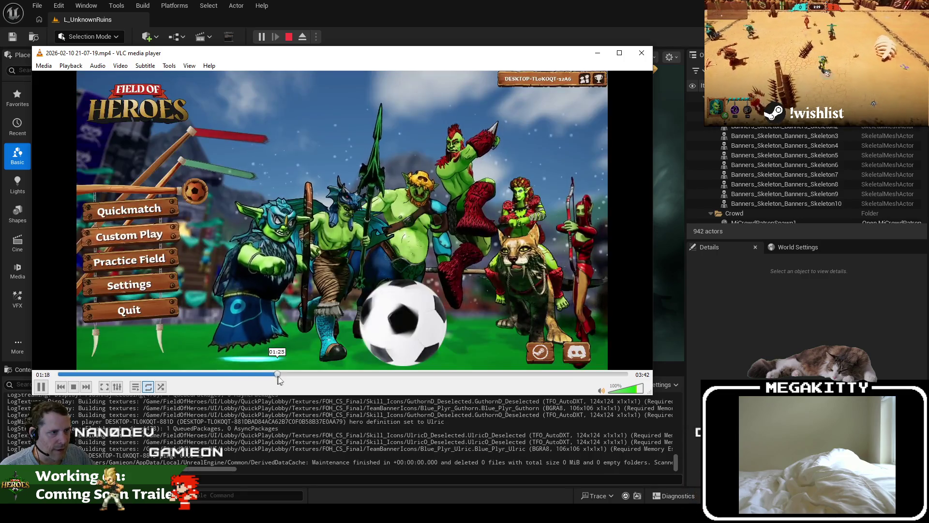
{"action": "mouse_move", "coordinate": [277, 373]}
{"action": "left_mouse_down"}
{"action": "mouse_move", "coordinate": [142, 375]}
{"action": "mouse_move", "coordinate": [162, 377]}
{"action": "left_mouse_up"}
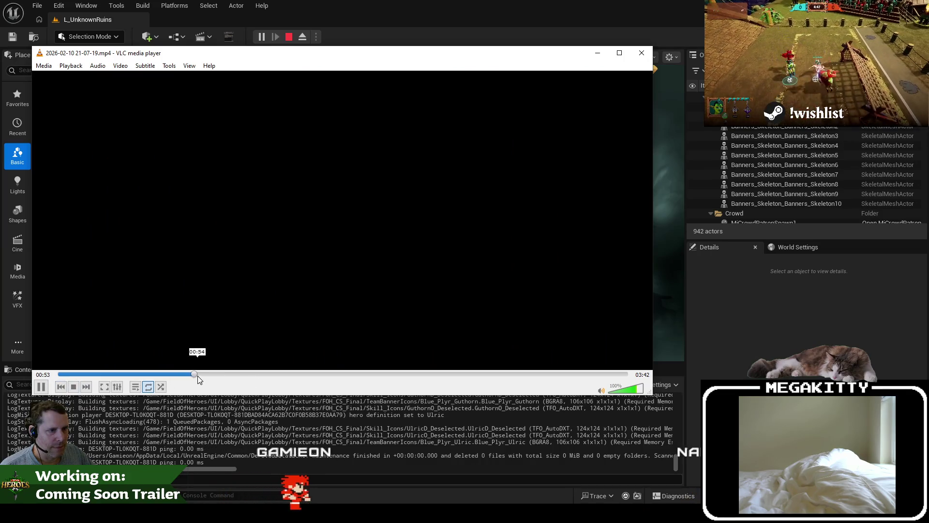
{"action": "mouse_move", "coordinate": [198, 377]}
{"action": "left_mouse_down"}
{"action": "mouse_move", "coordinate": [310, 372]}
{"action": "mouse_move", "coordinate": [545, 406]}
{"action": "left_mouse_up"}
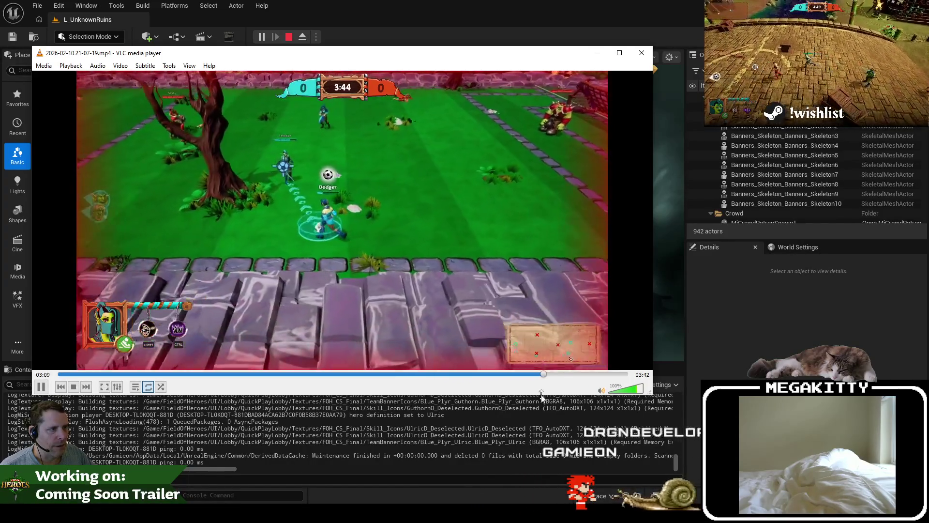
{"action": "left_click", "coordinate": [642, 53]}
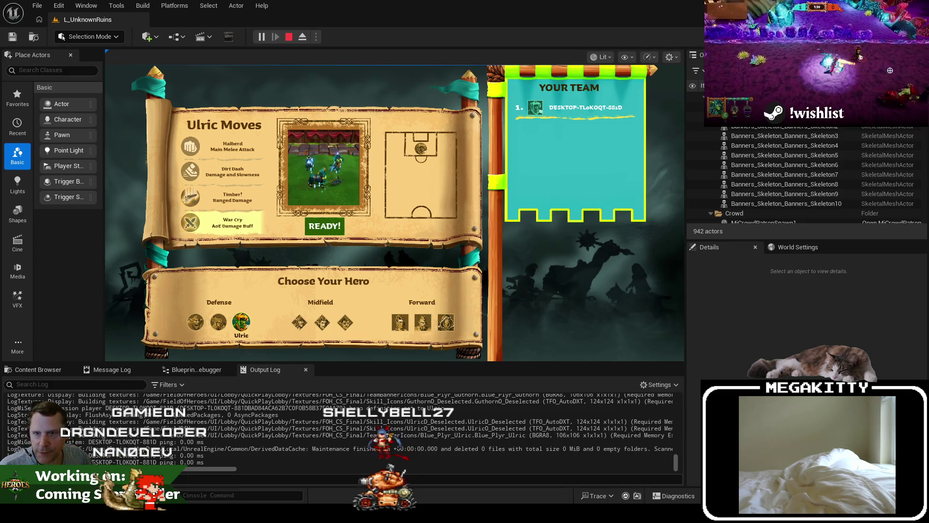
{"action": "key", "text": "alt+Tab"}
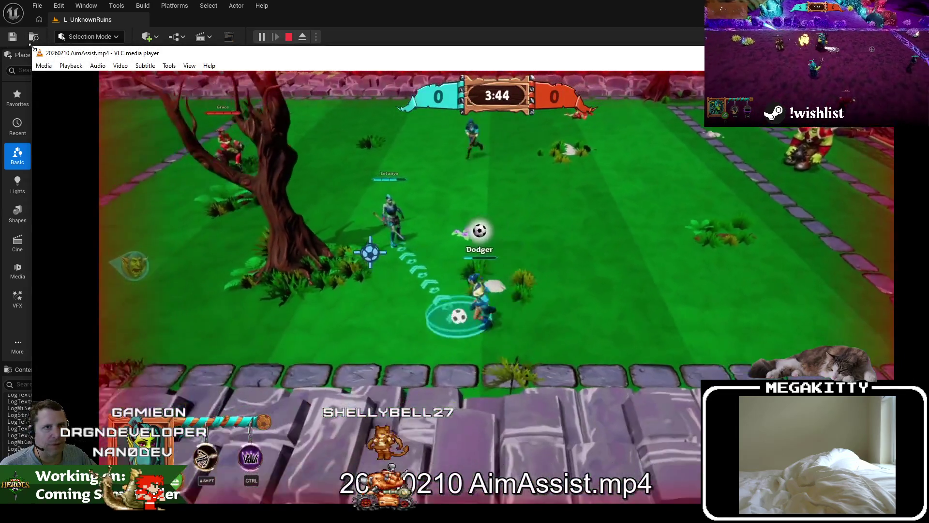
{"action": "mouse_move", "coordinate": [30, 45]}
{"action": "left_mouse_down"}
{"action": "mouse_move", "coordinate": [239, 191]}
{"action": "mouse_move", "coordinate": [245, 207]}
{"action": "mouse_move", "coordinate": [181, 114]}
{"action": "mouse_move", "coordinate": [65, 80]}
{"action": "left_mouse_up"}
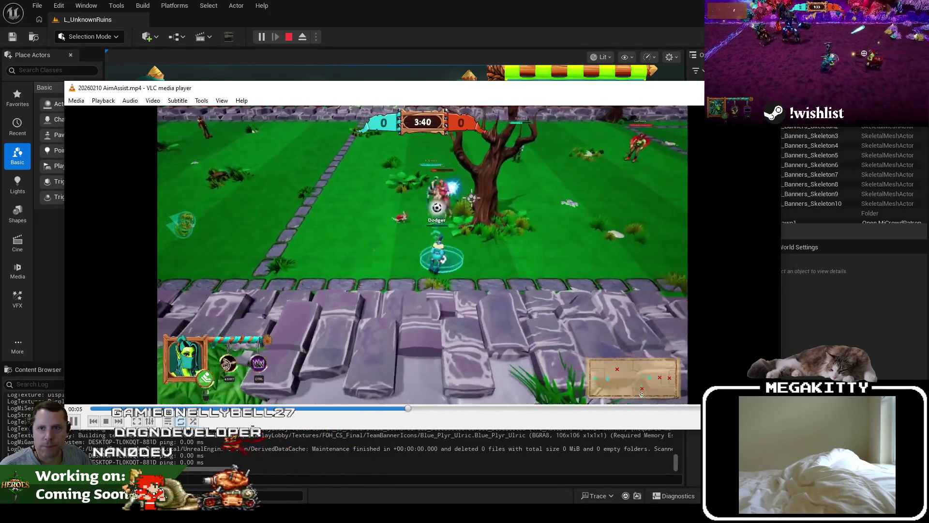
{"action": "key", "text": "alt+Tab"}
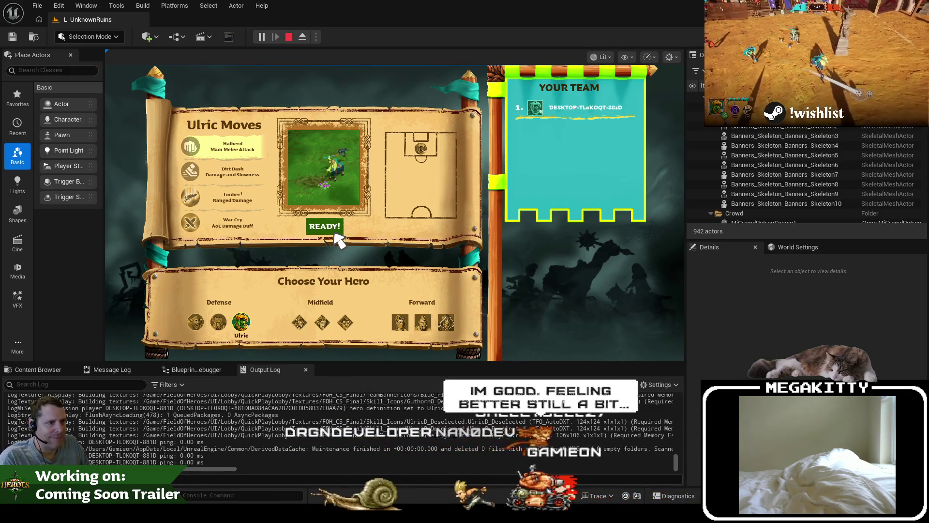
Step: Ready up, run the hero left, then back right onto the ball
{"action": "left_click", "coordinate": [335, 231]}
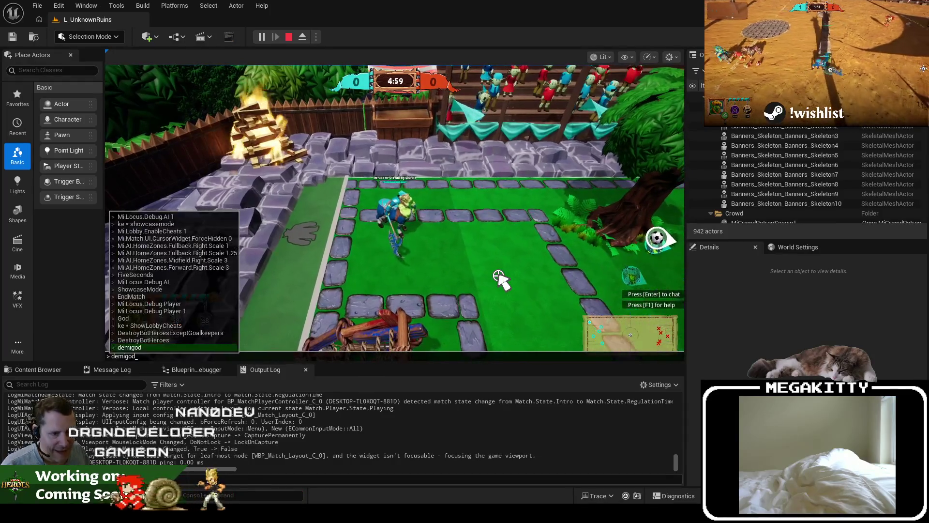
{"action": "key", "text": "a"}
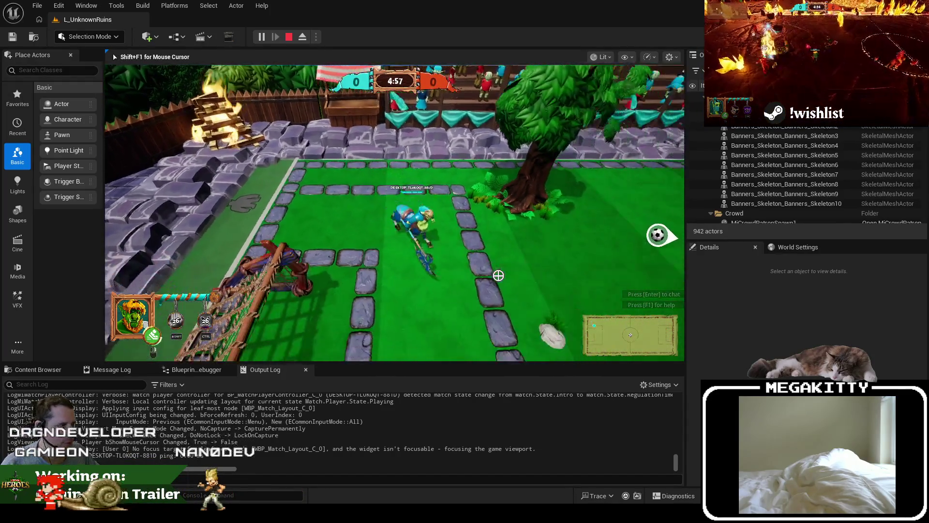
{"action": "key", "text": "d"}
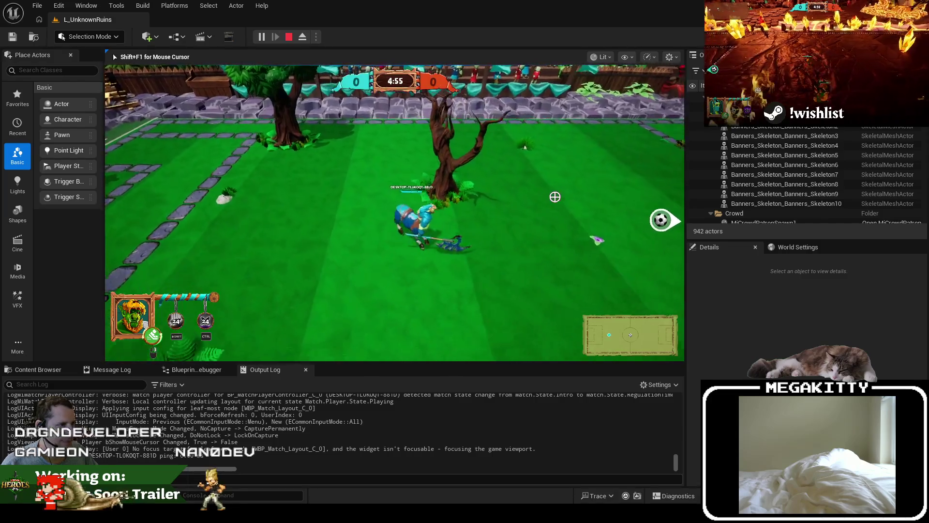
{"action": "key", "text": "d"}
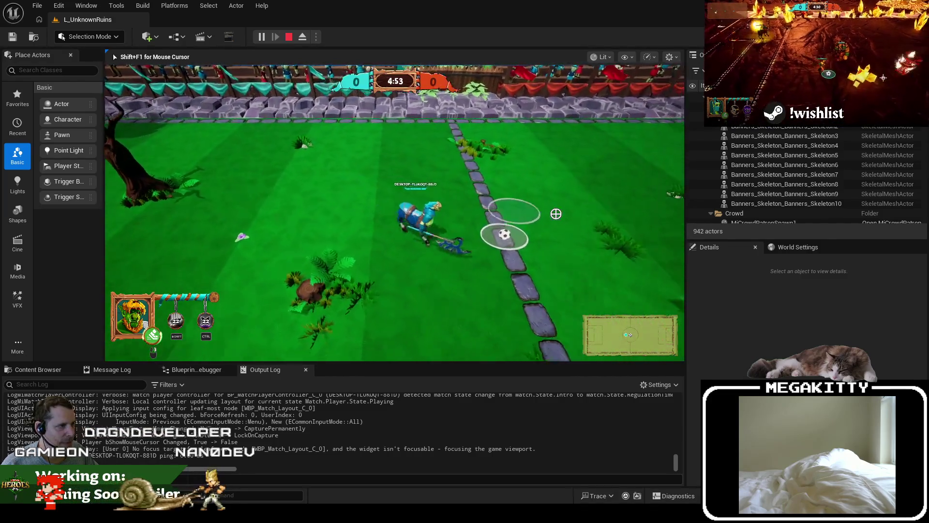
{"action": "key", "text": "d"}
Step: Kick the ball right, chase it toward the goal, then stop and restart the play session
{"action": "left_click", "coordinate": [513, 150]}
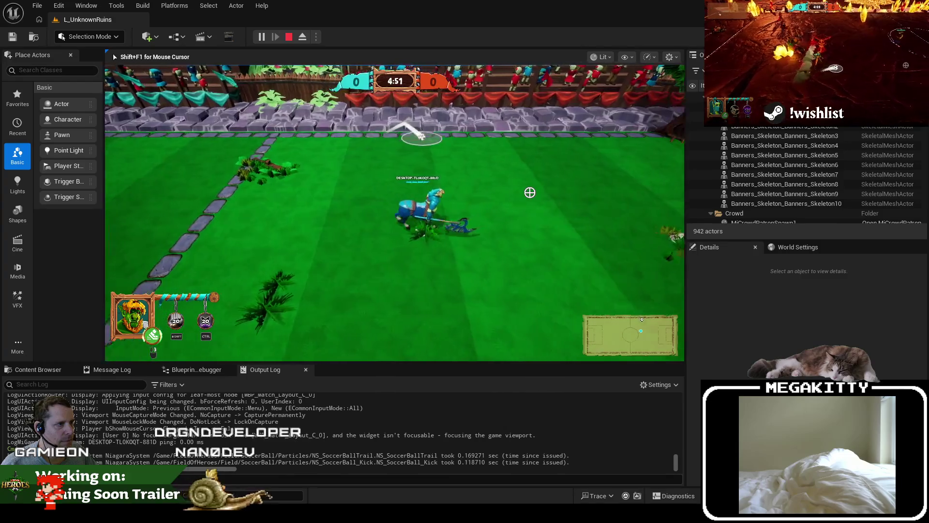
{"action": "key", "text": "d"}
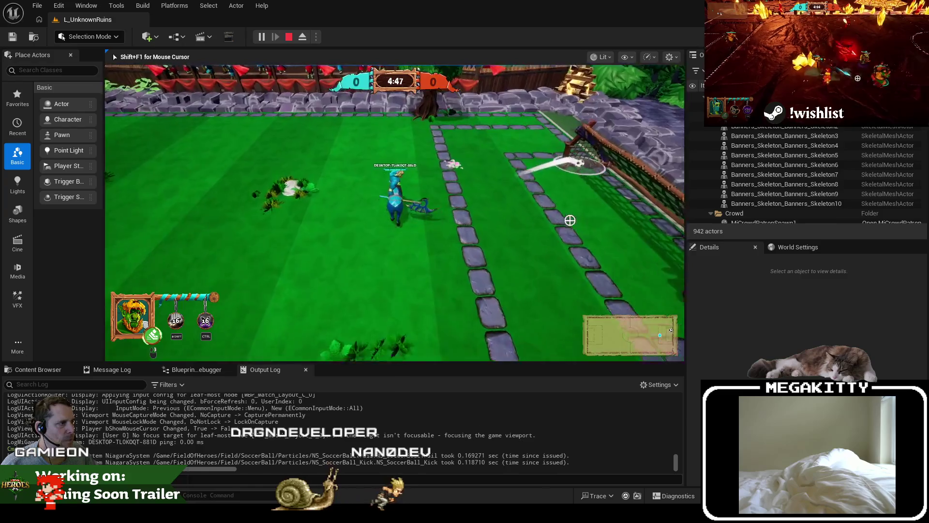
{"action": "key", "text": "Escape"}
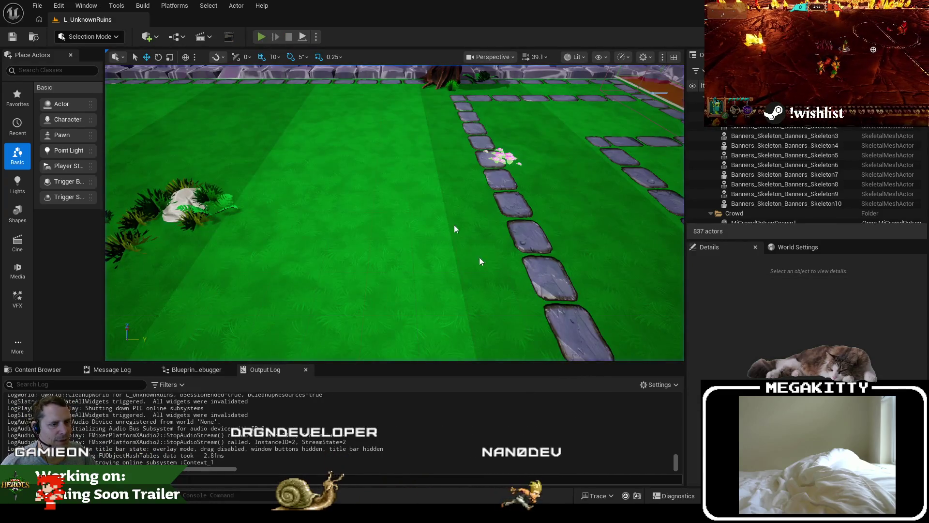
{"action": "key", "text": "alt+p"}
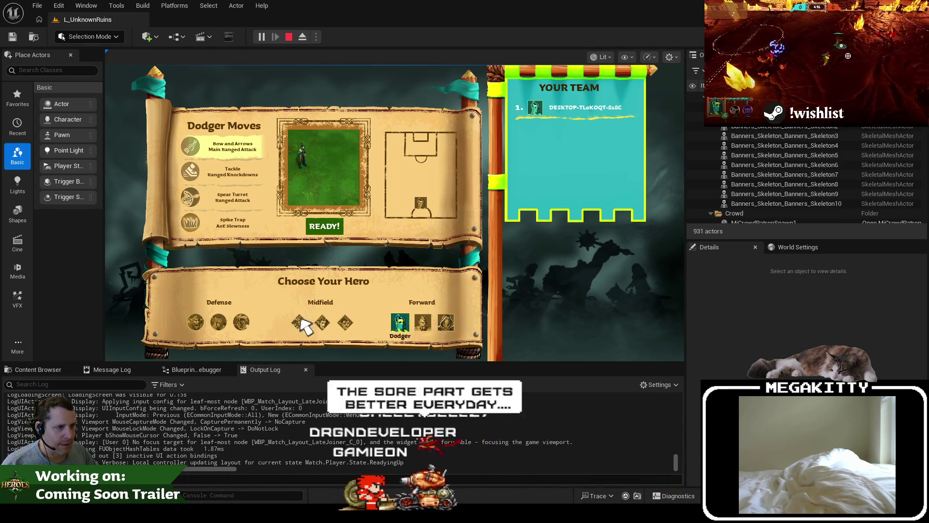
Step: Pick Ulric under Defense and ready up to start the match
{"action": "left_click", "coordinate": [239, 320]}
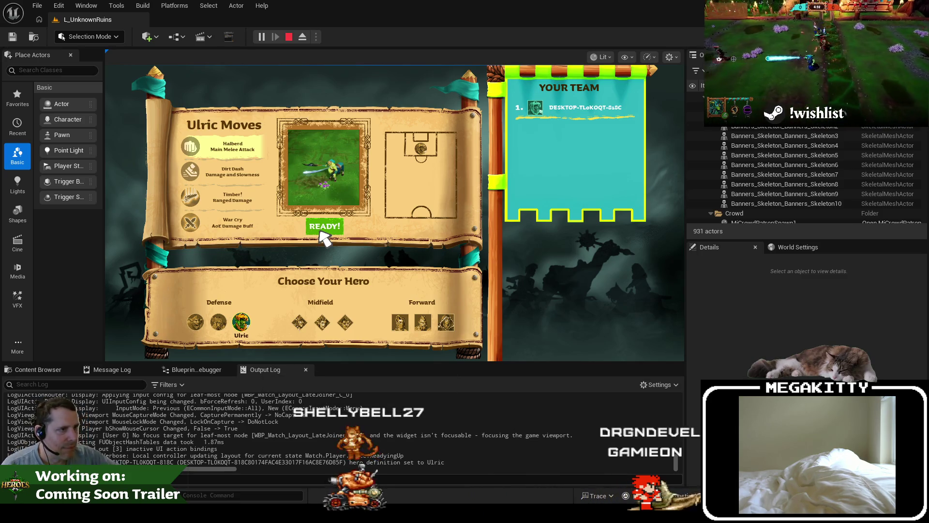
{"action": "left_click", "coordinate": [321, 232]}
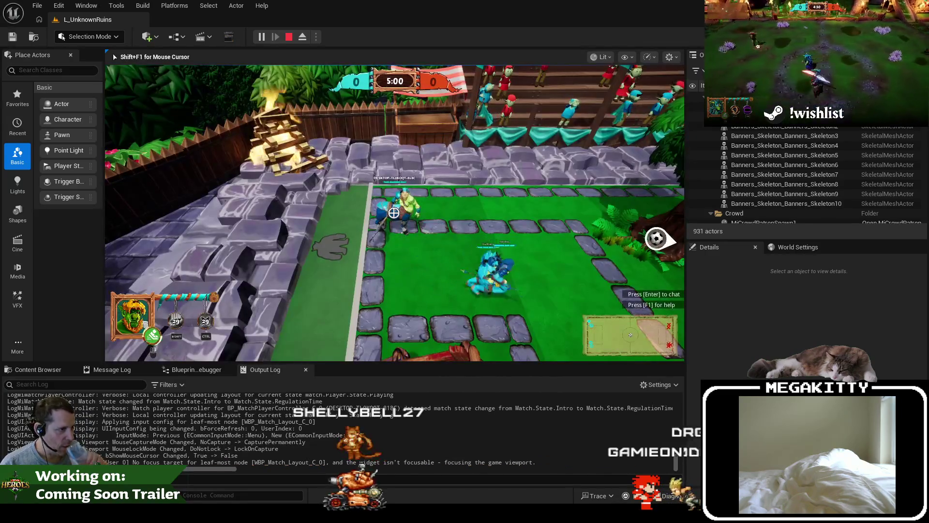
Step: Open the in-game console, then run the hero right across the pitch onto the ball
{"action": "key", "text": "grave"}
{"action": "key", "text": "grave"}
{"action": "key", "text": "grave"}
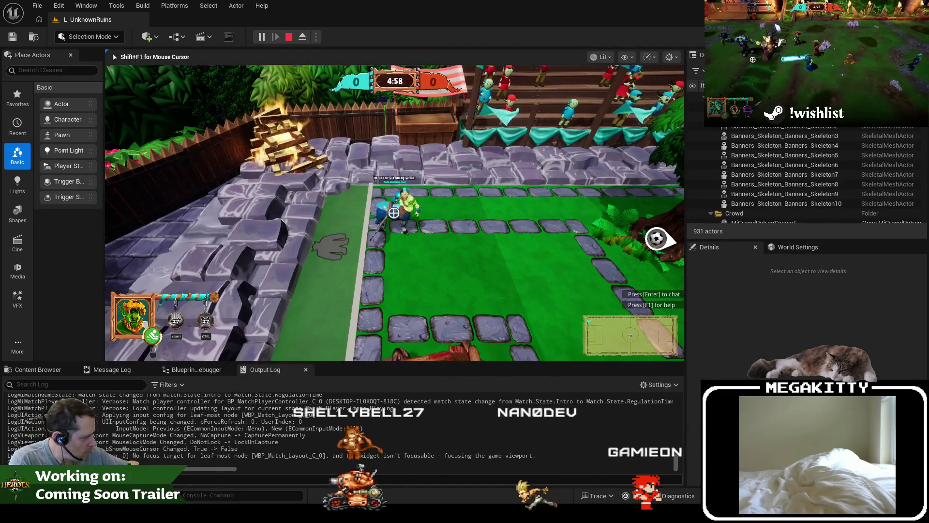
{"action": "key", "text": "d"}
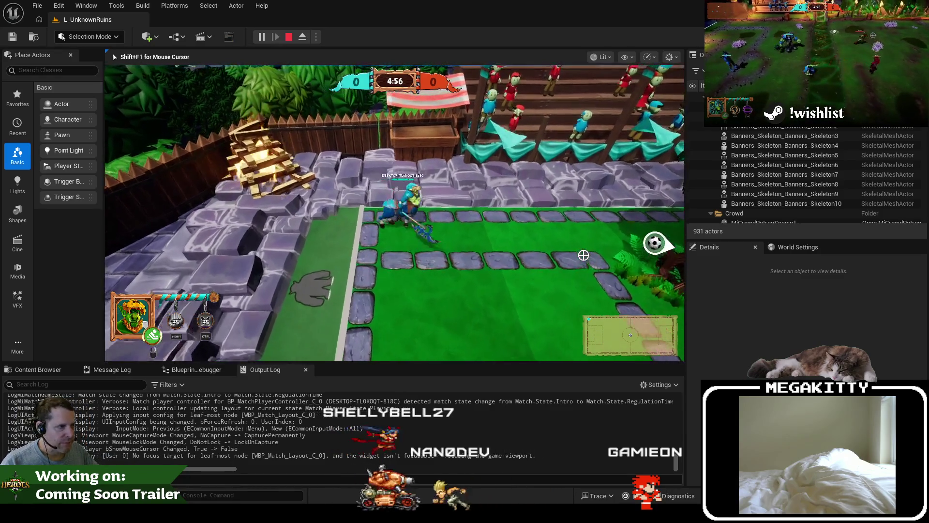
{"action": "key", "text": "s"}
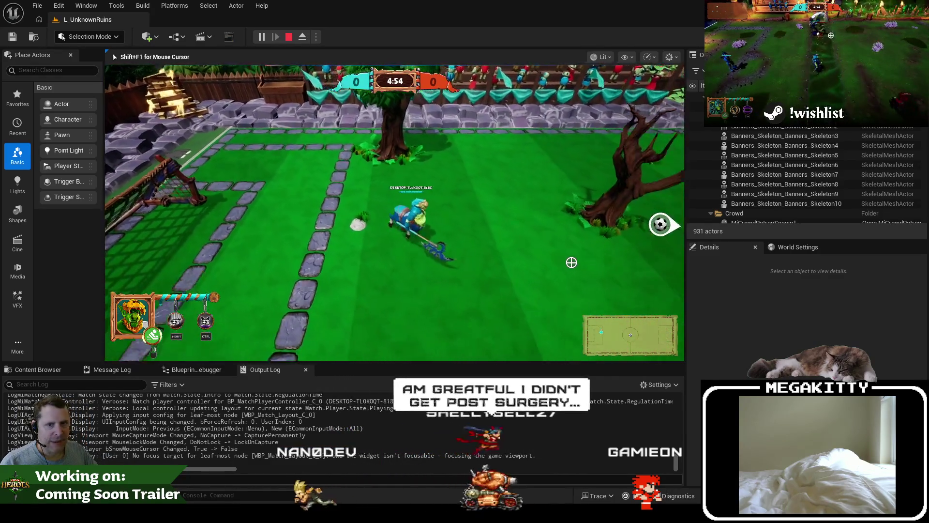
{"action": "key", "text": "d"}
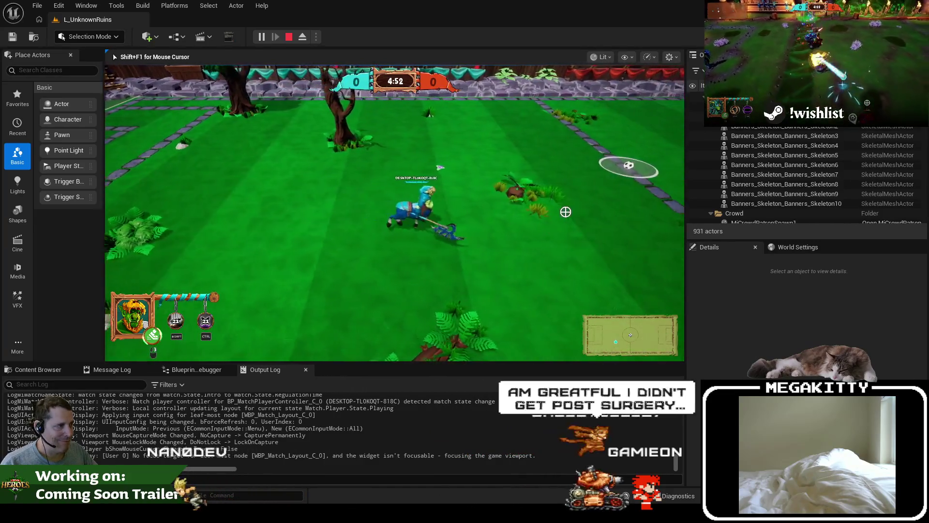
{"action": "key", "text": "d"}
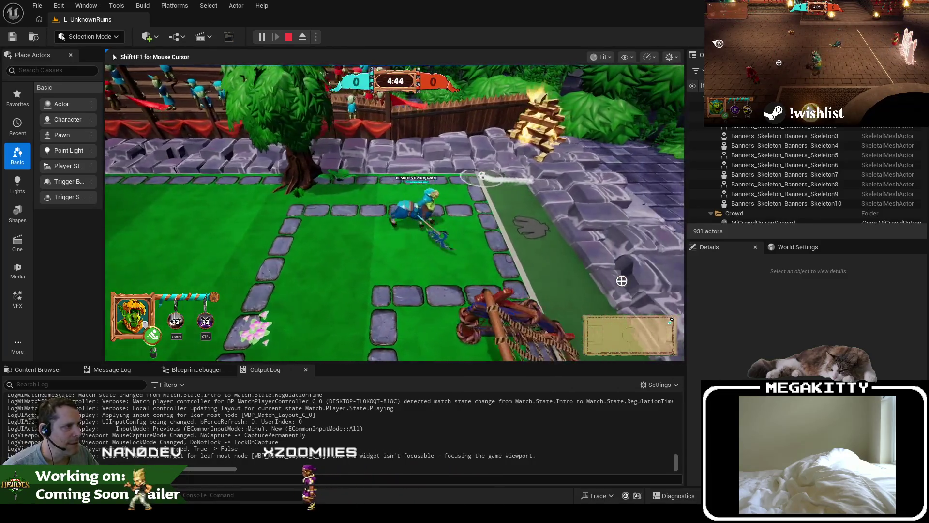
Step: Kick the ball left, pick it up, then throw and shoot it toward the right goal
{"action": "key", "text": "d"}
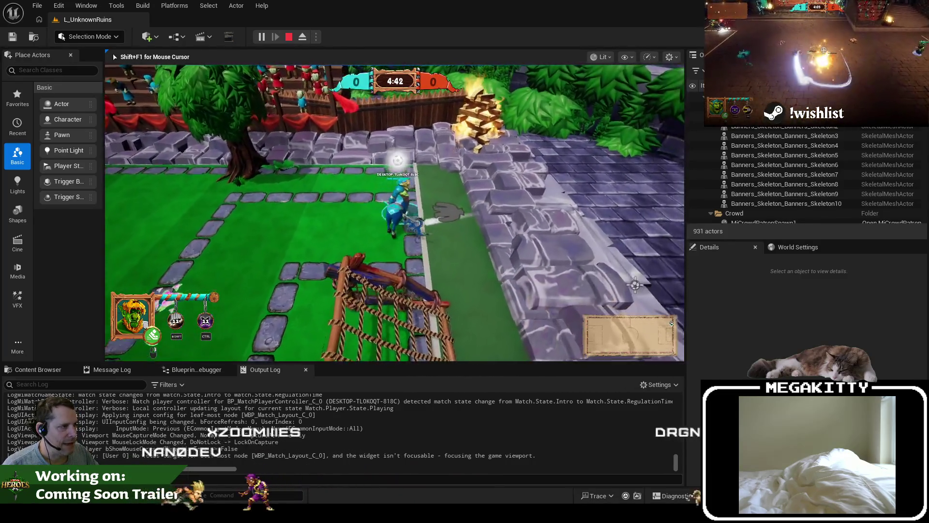
{"action": "key", "text": "a"}
{"action": "left_click", "coordinate": [291, 271]}
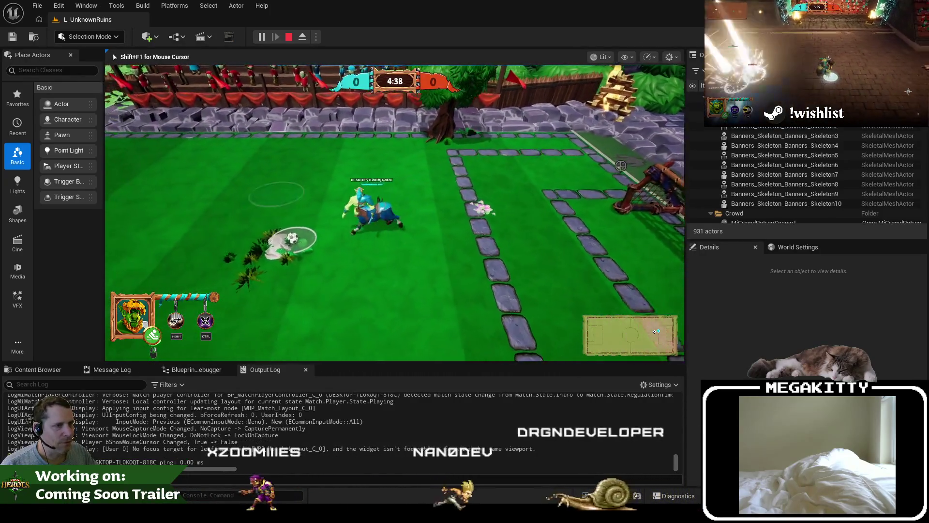
{"action": "key", "text": "a"}
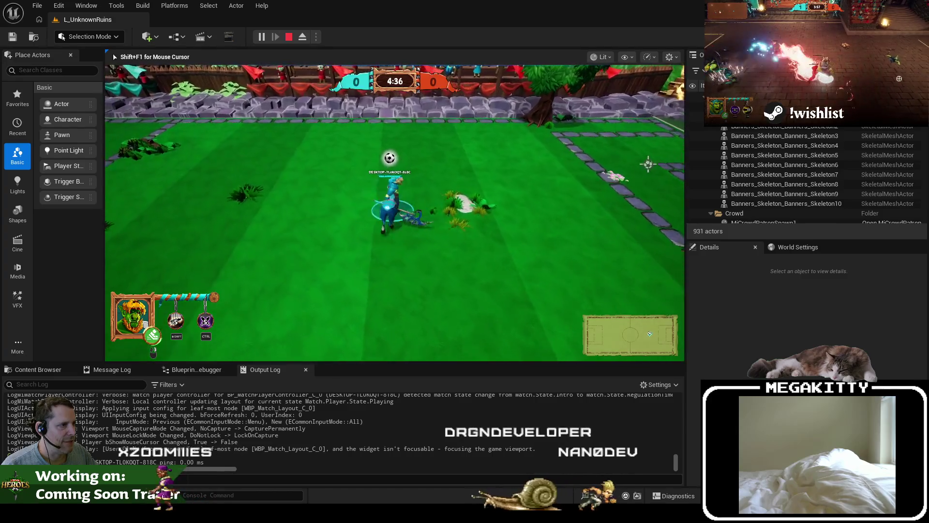
{"action": "left_click", "coordinate": [657, 164]}
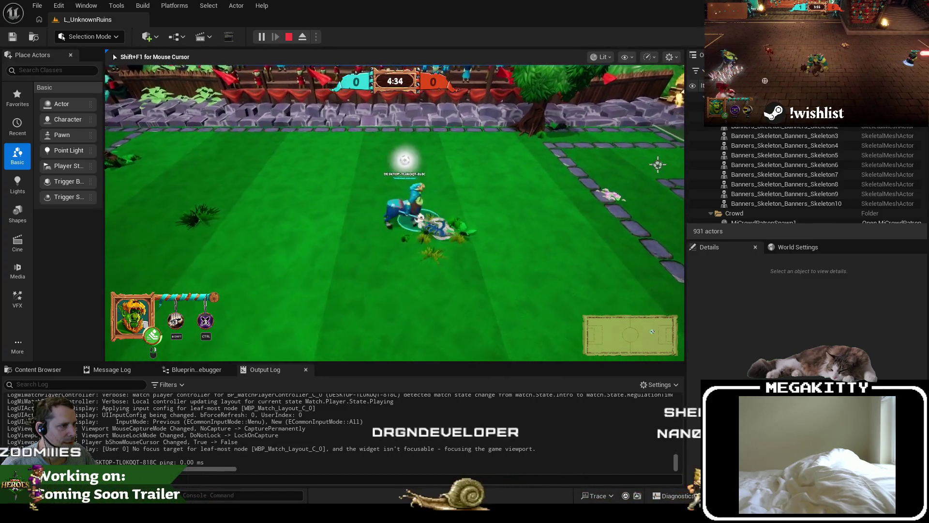
{"action": "left_click", "coordinate": [663, 158]}
{"action": "key", "text": "d"}
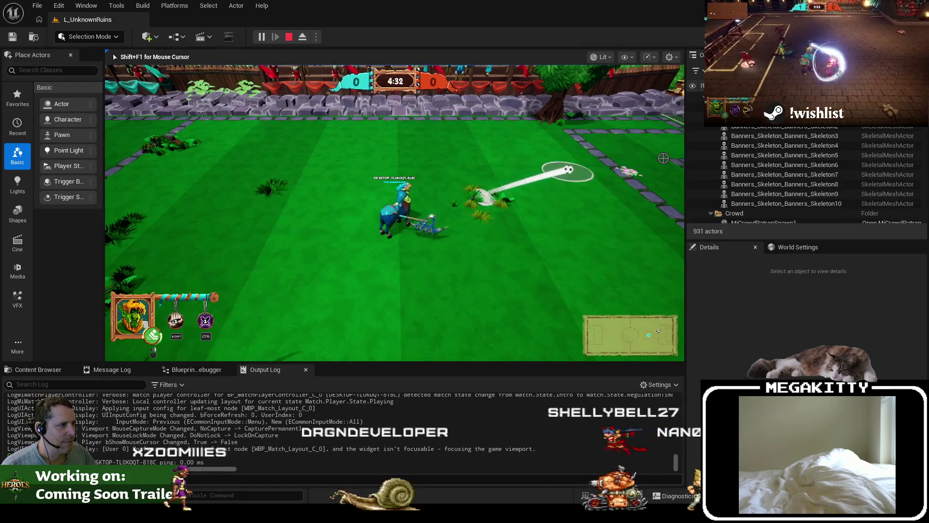
Step: Regain the ball, carry it left, then push up the pitch toward the far wall
{"action": "key", "text": "w"}
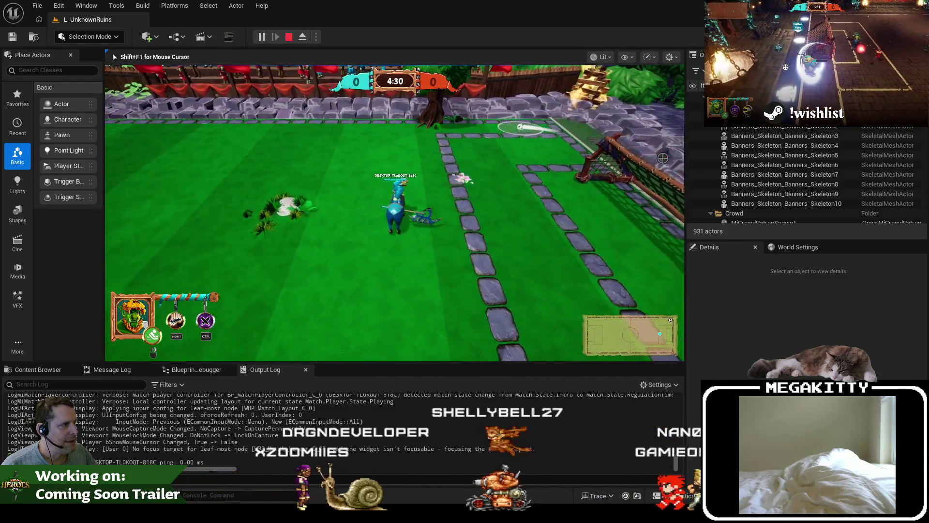
{"action": "key", "text": "s"}
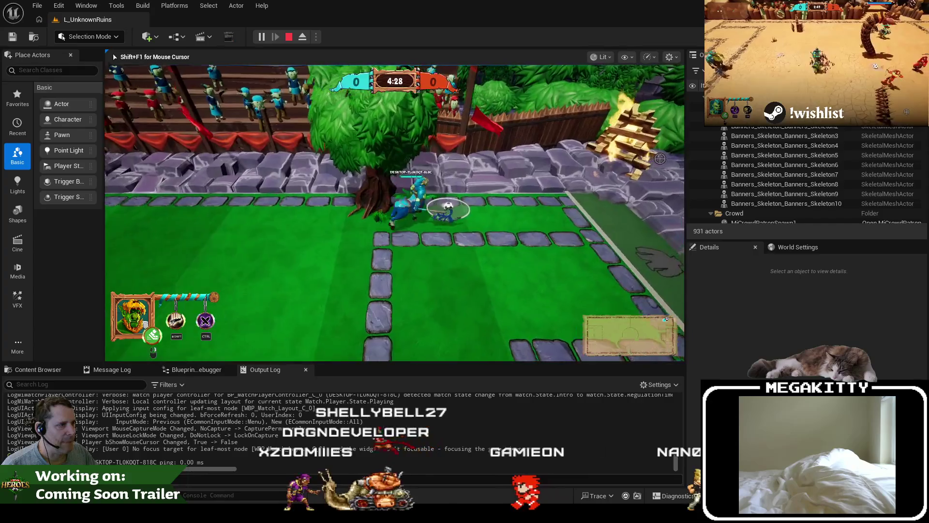
{"action": "key", "text": "a"}
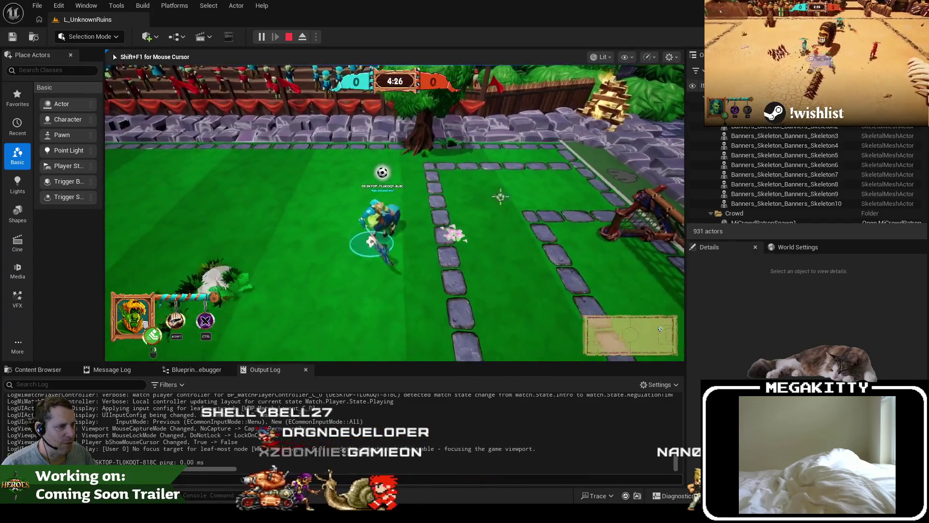
{"action": "key", "text": "a"}
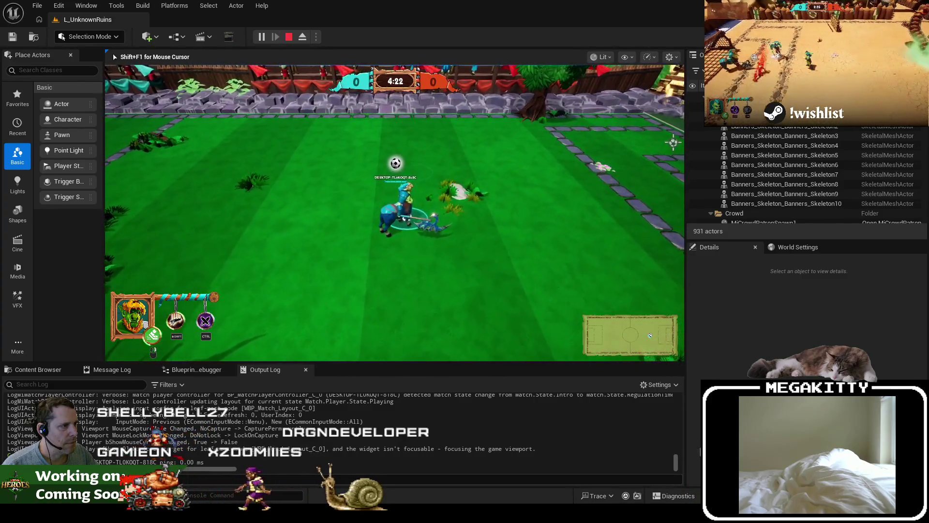
{"action": "key", "text": "w"}
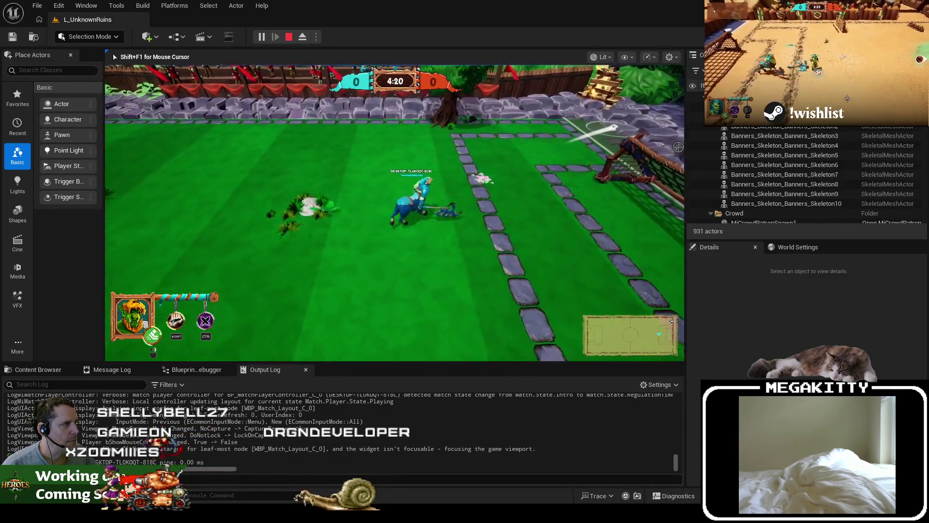
{"action": "key", "text": "w"}
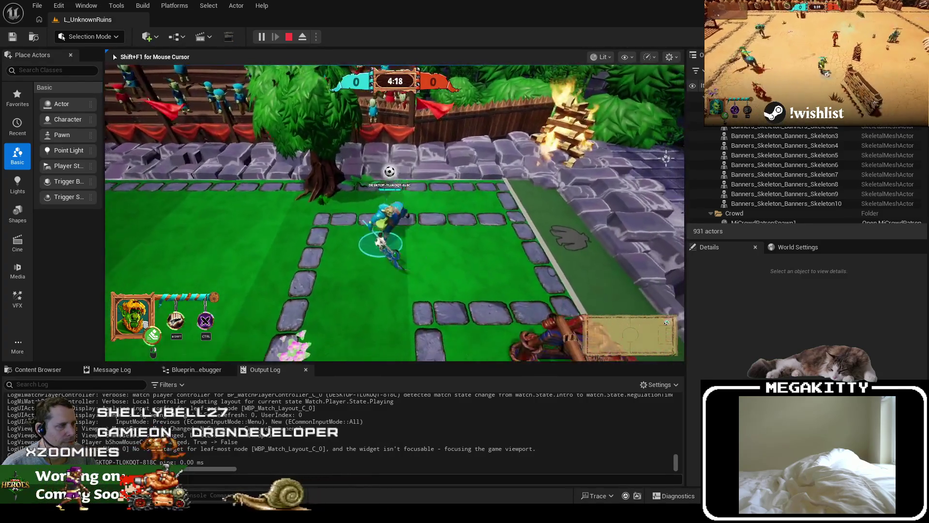
{"action": "key", "text": "w"}
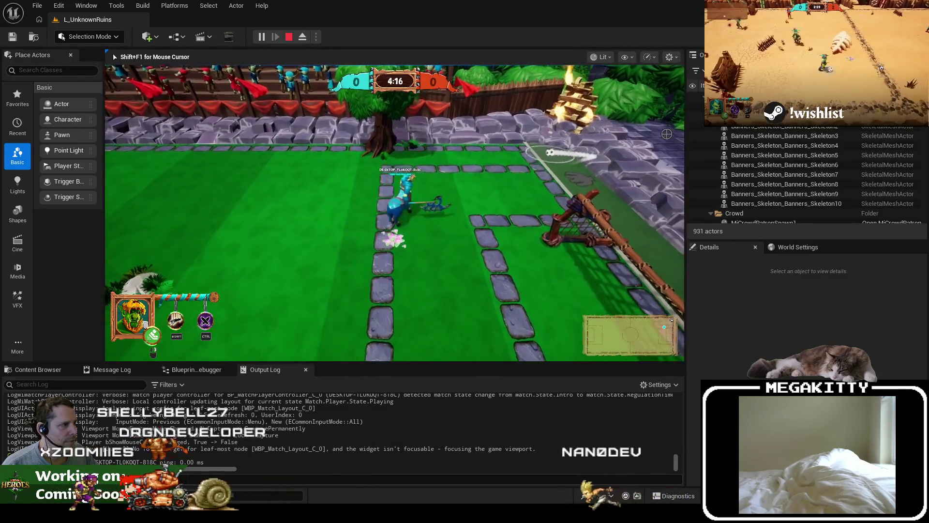
{"action": "key", "text": "w"}
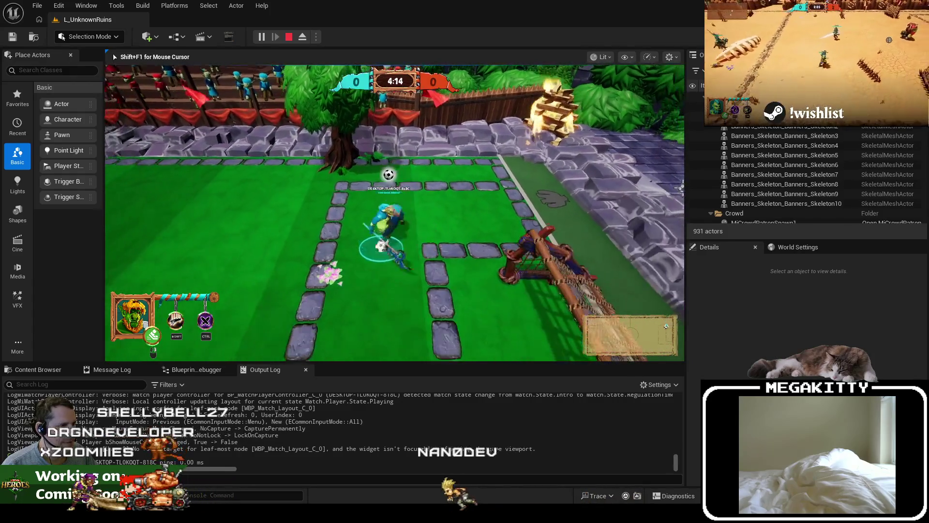
Step: Carry the ball up, kick it right, dribble down-right, then stop the playtest
{"action": "key", "text": "d"}
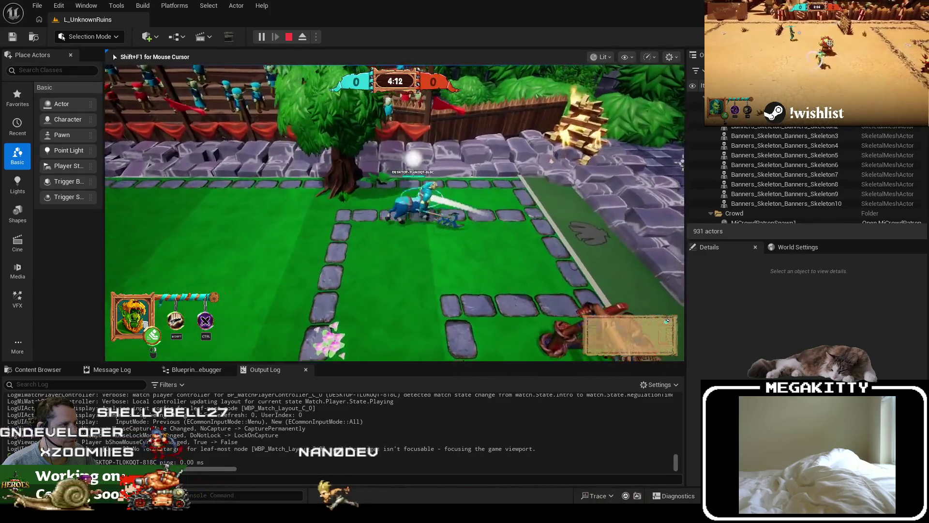
{"action": "key", "text": "a"}
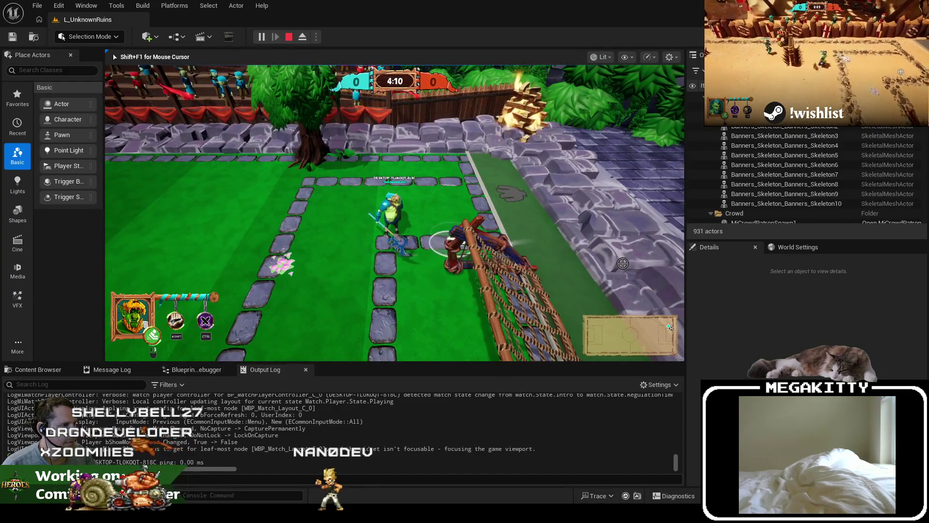
{"action": "key", "text": "w"}
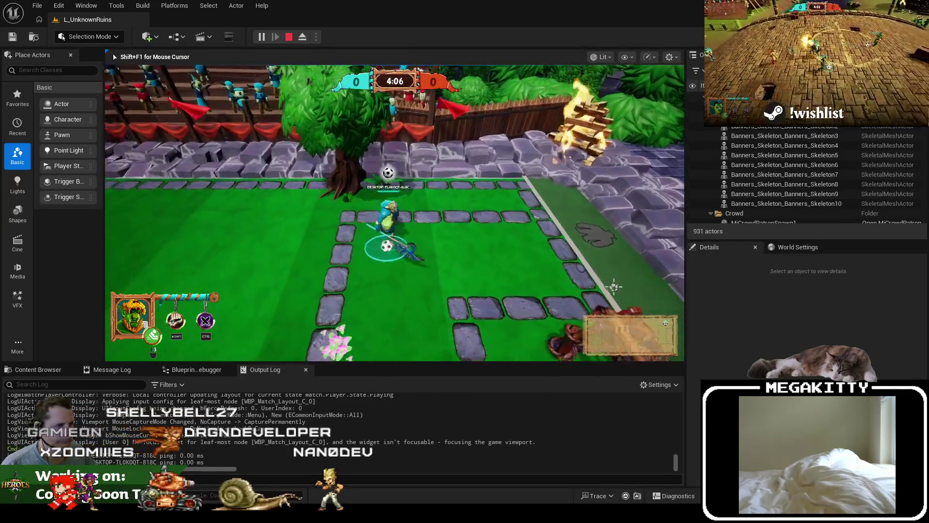
{"action": "left_click", "coordinate": [620, 227]}
{"action": "key", "text": "a"}
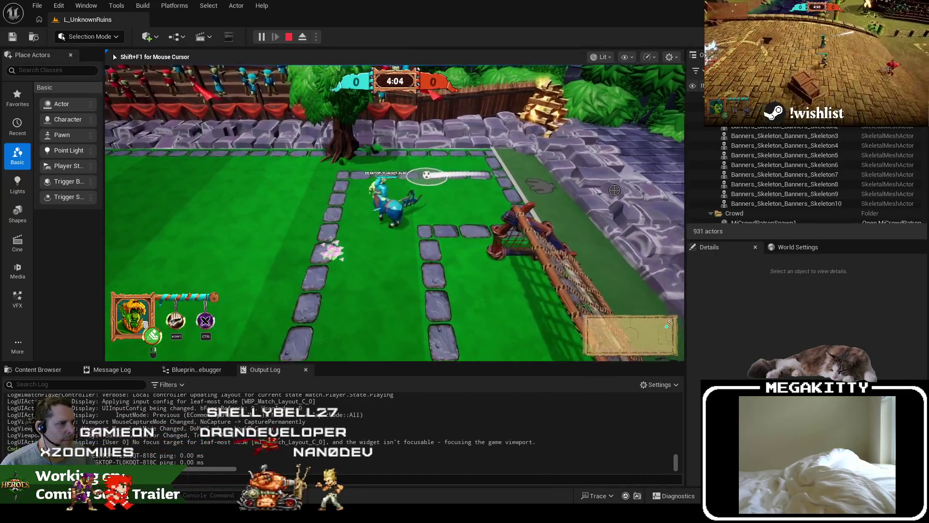
{"action": "key", "text": "s"}
{"action": "key", "text": "d"}
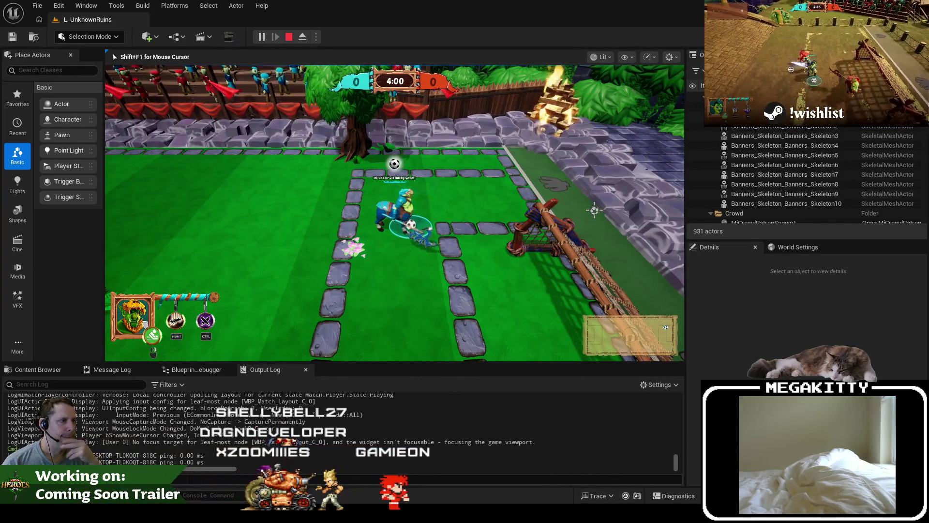
{"action": "key", "text": "Escape"}
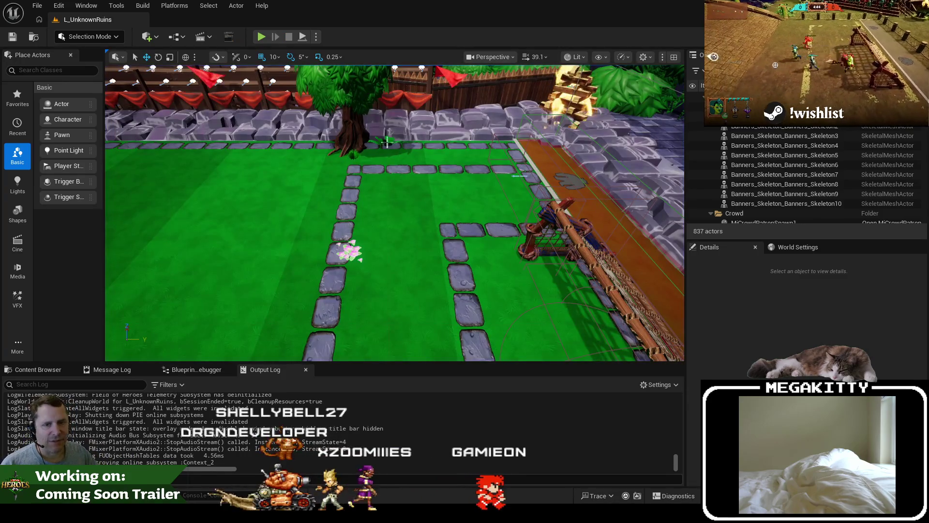
Step: Start a playtest as Ulric, enter the 'demigod' cheat in the console, play, then stop
{"action": "key", "text": "alt+p"}
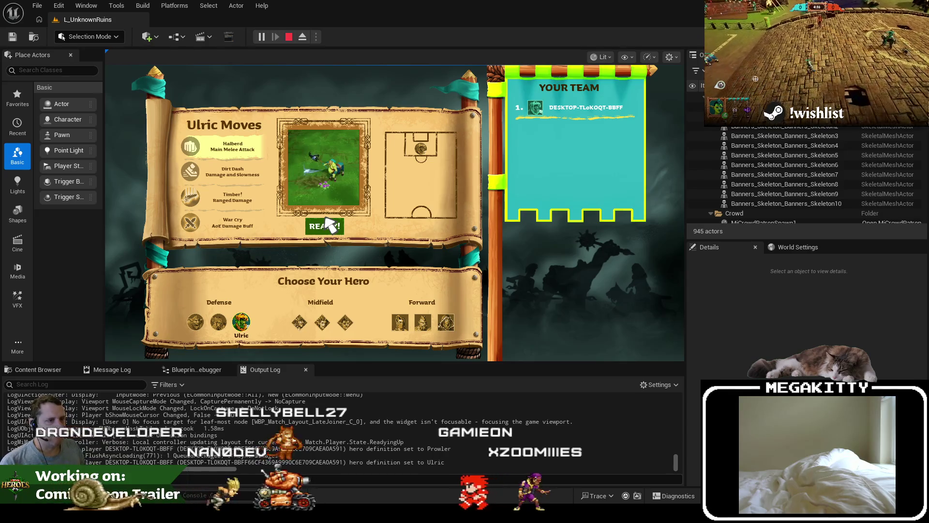
{"action": "left_click", "coordinate": [325, 221]}
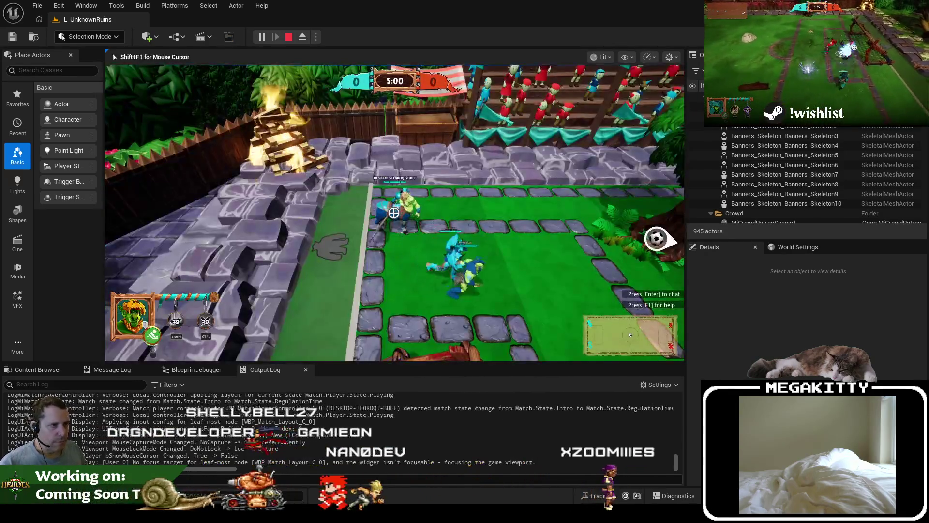
{"action": "key", "text": "shift+F1"}
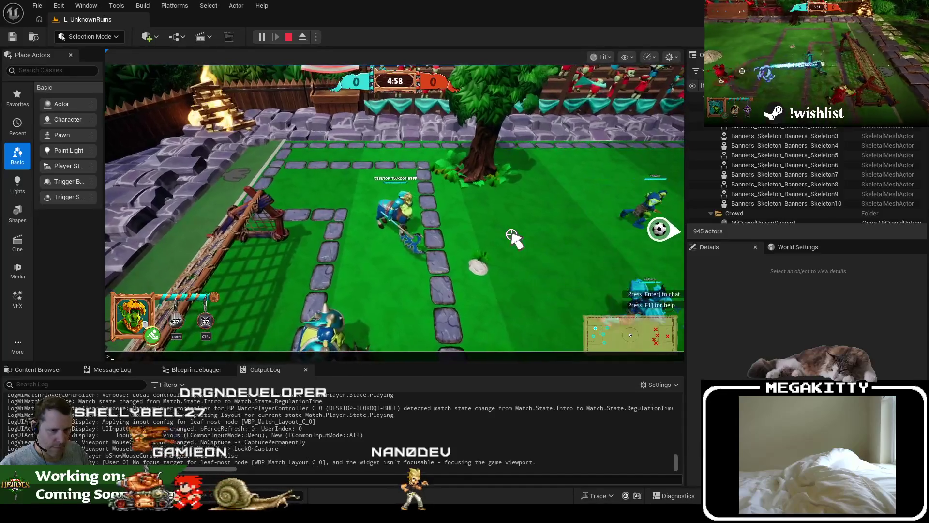
{"action": "type", "text": "demigod"}
{"action": "left_click", "coordinate": [513, 234]}
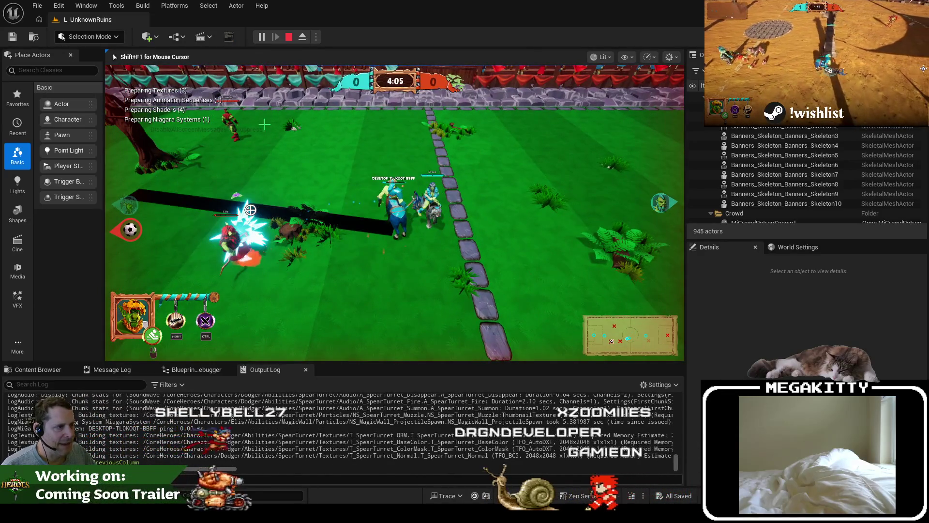
{"action": "key", "text": "Escape"}
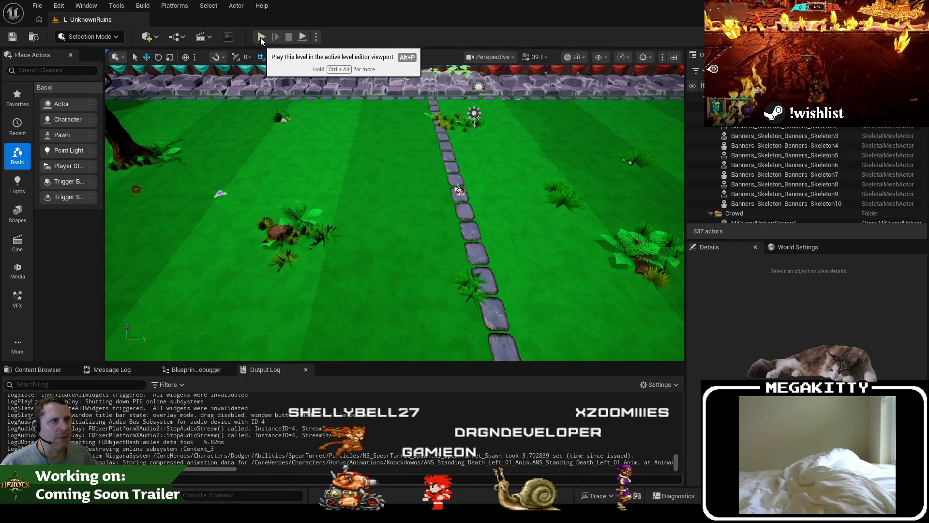
Step: Start another playtest, choose Ulric and ready up
{"action": "left_click", "coordinate": [261, 38]}
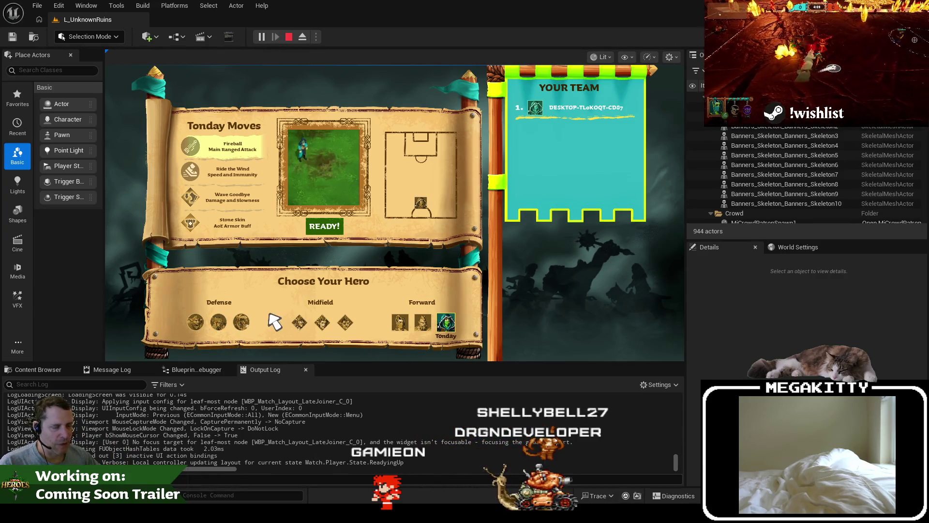
{"action": "left_click", "coordinate": [251, 325]}
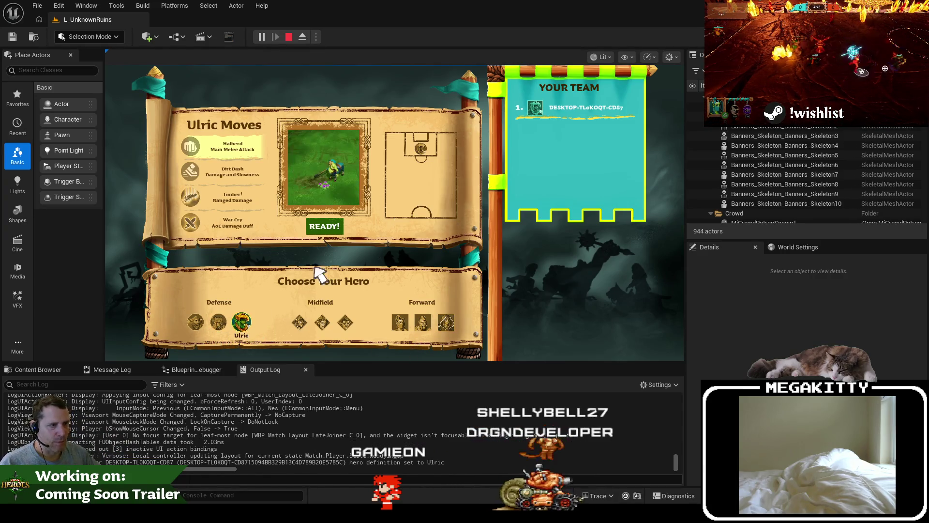
{"action": "left_click", "coordinate": [328, 227]}
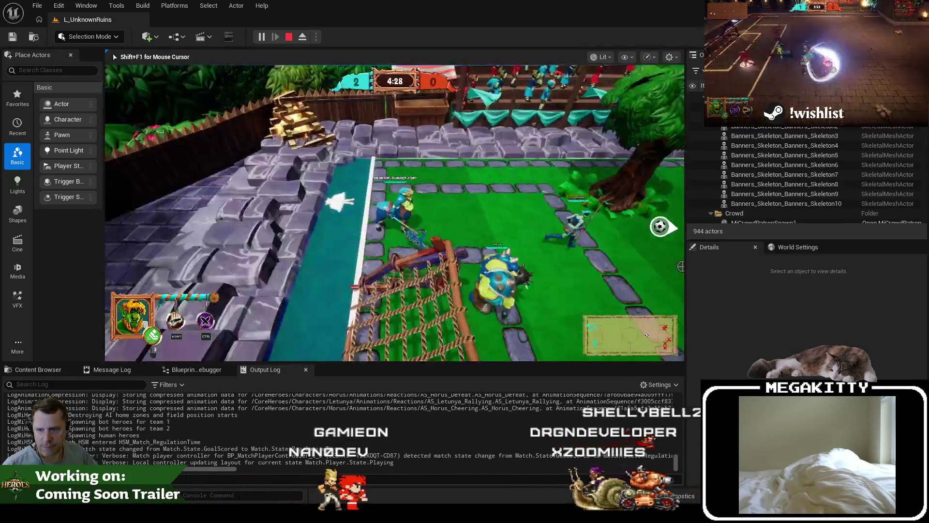
Step: Run right toward the centre path, attack the red enemies, then stop the session
{"action": "key", "text": "d"}
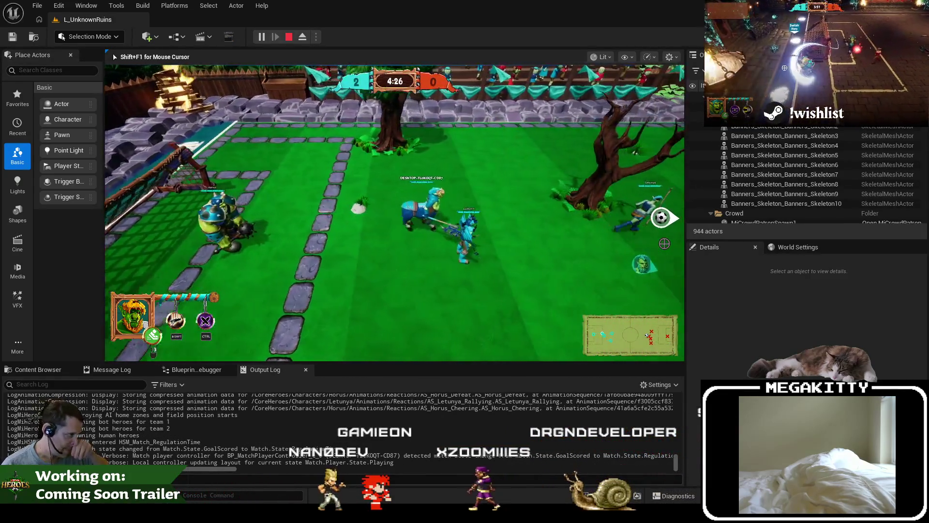
{"action": "key", "text": "d"}
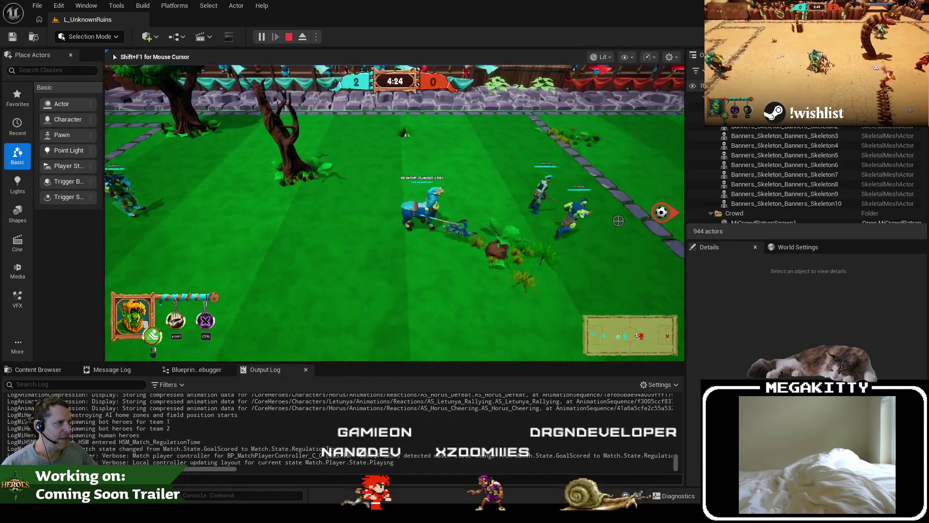
{"action": "left_click", "coordinate": [539, 250]}
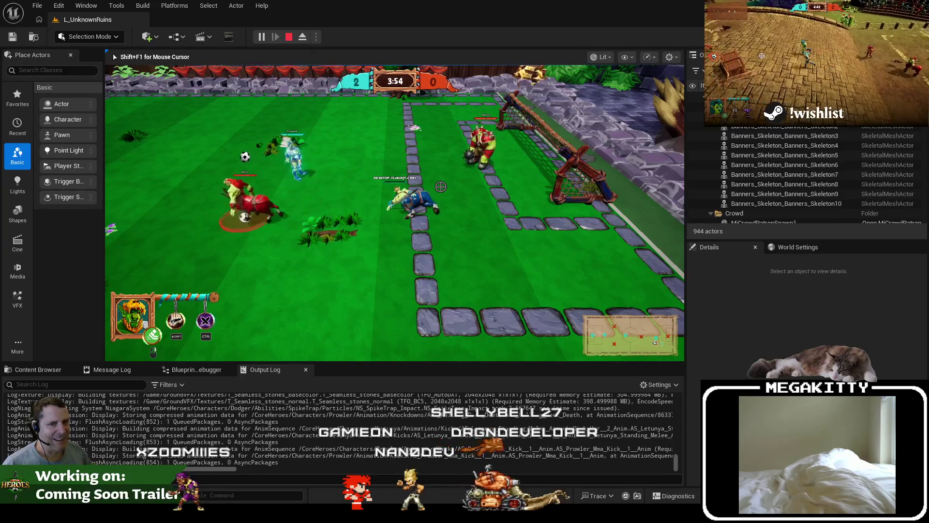
{"action": "key", "text": "Escape"}
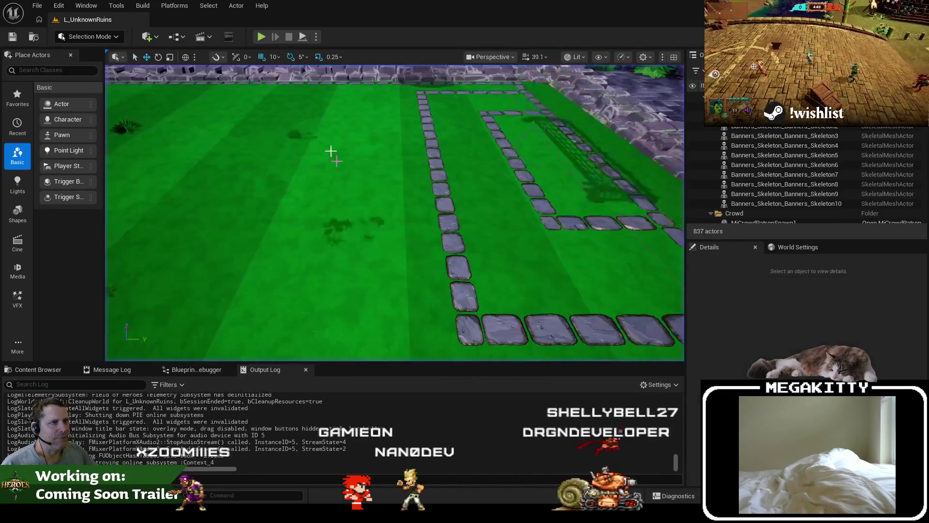
Step: Start a new playtest, ready up as Dodger, and run up and right attacking
{"action": "left_click", "coordinate": [261, 37]}
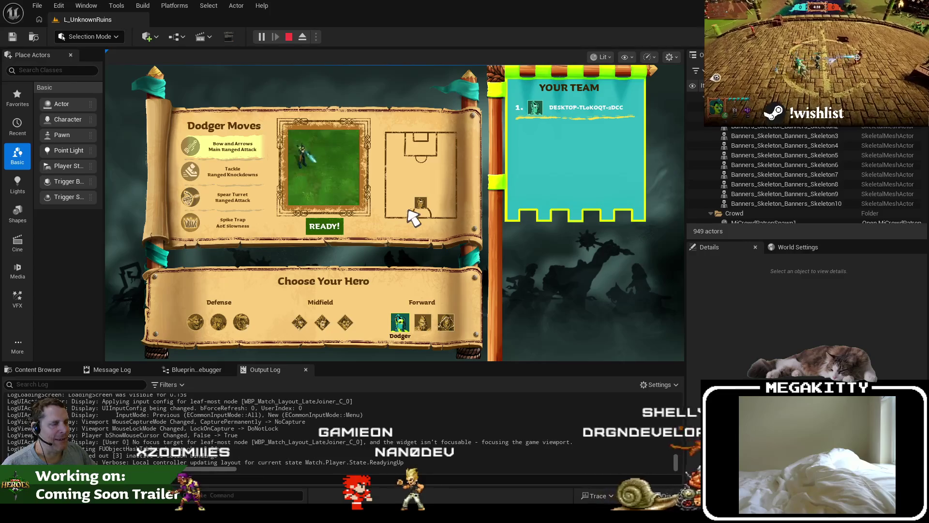
{"action": "left_click", "coordinate": [332, 226]}
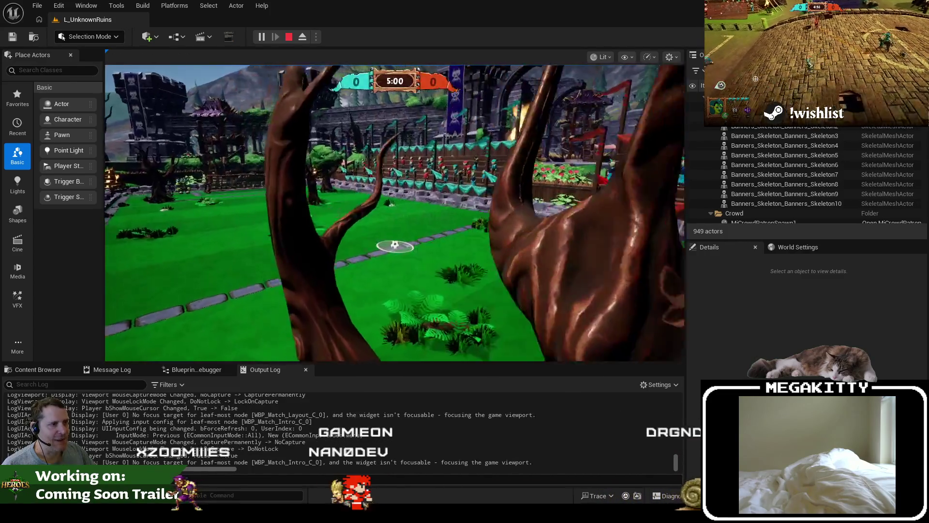
{"action": "key", "text": "w"}
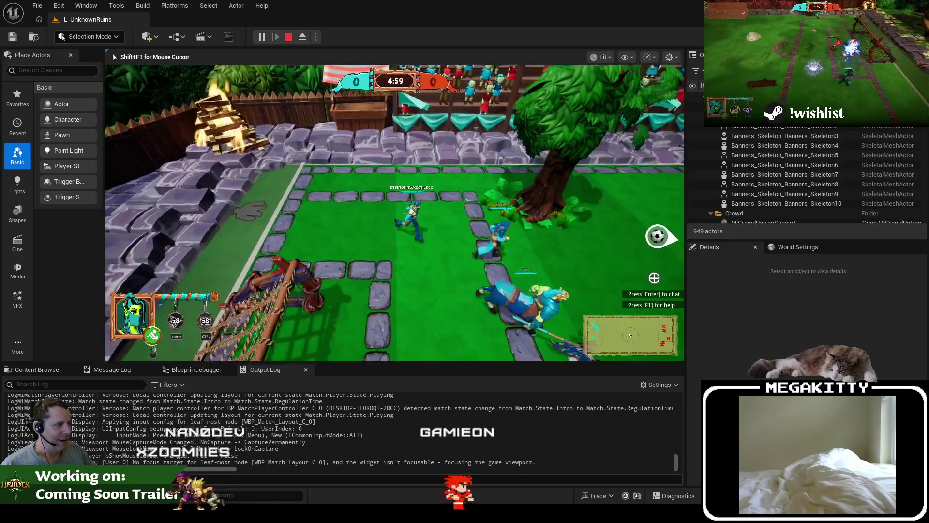
{"action": "key", "text": "d"}
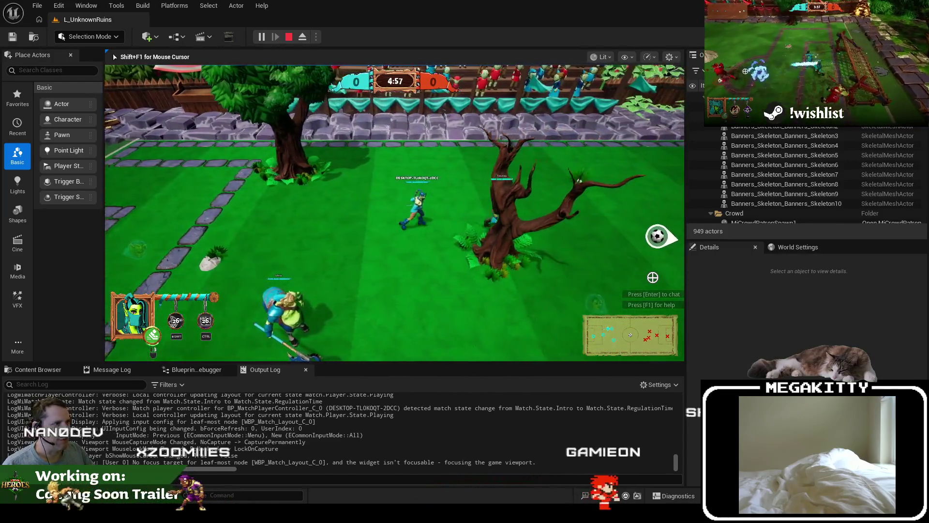
{"action": "left_click", "coordinate": [642, 262]}
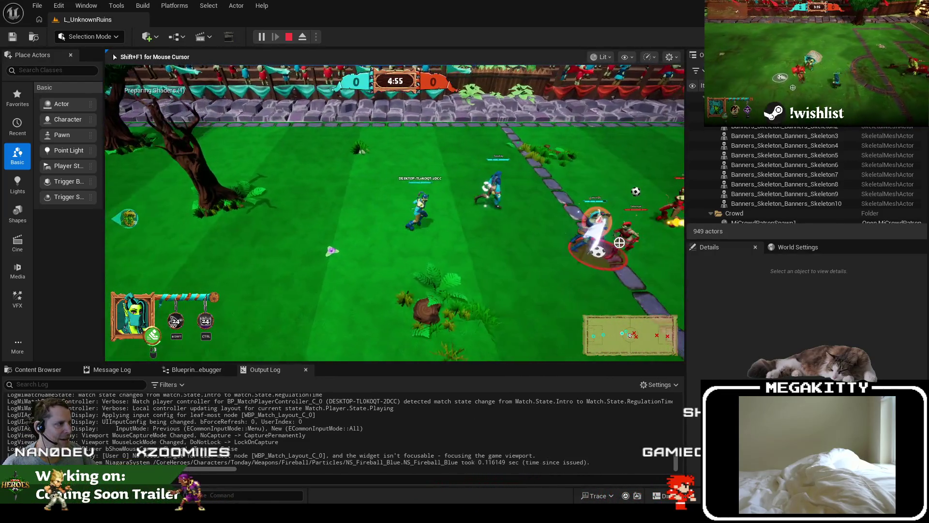
Step: Move toward the tree, run the Demigod cheat, kick the ball, then pause the match
{"action": "key", "text": "w"}
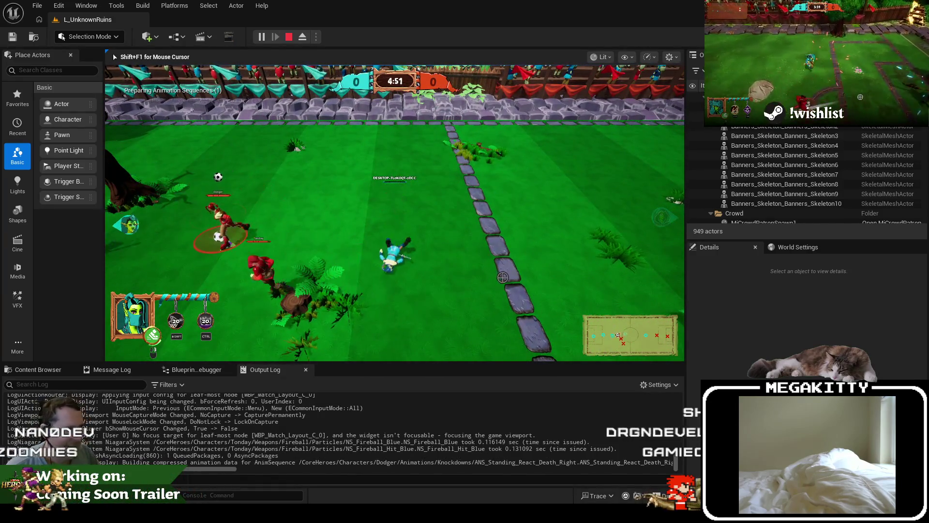
{"action": "key", "text": "a"}
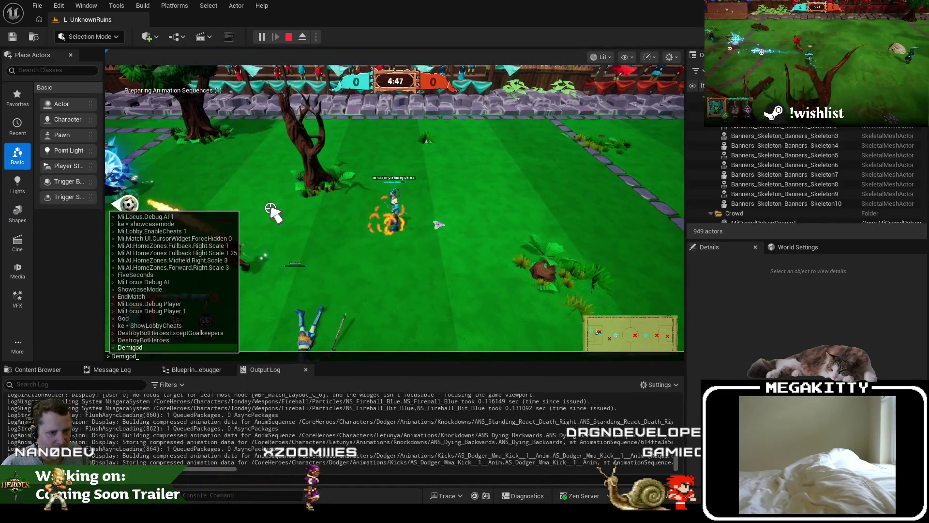
{"action": "key", "text": "grave"}
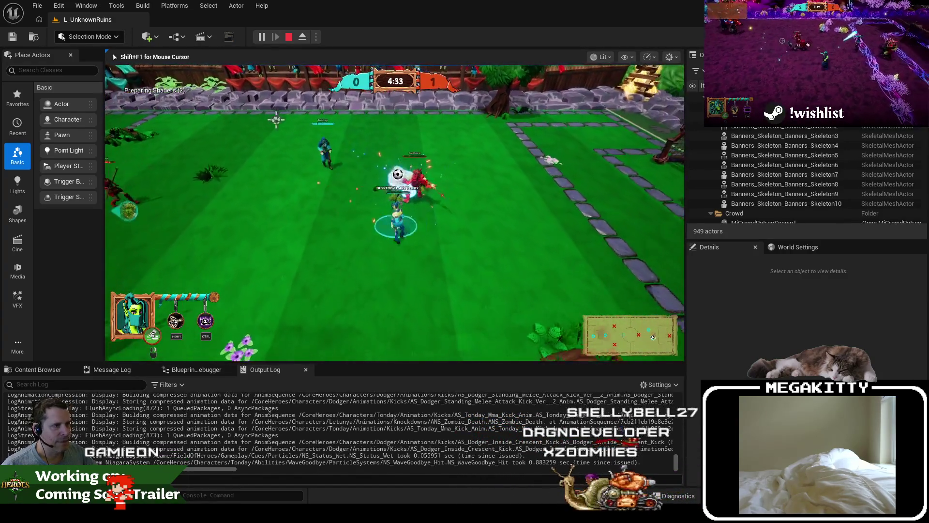
{"action": "left_click", "coordinate": [371, 168]}
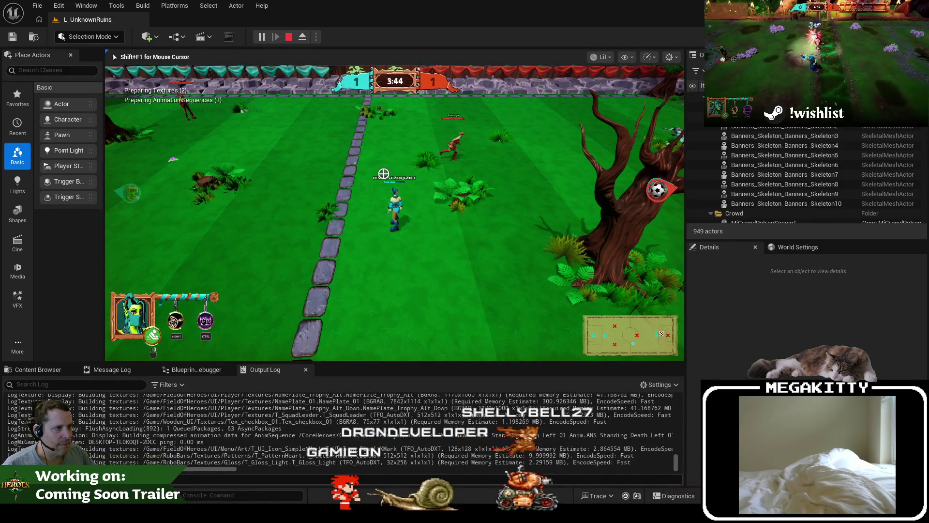
{"action": "key", "text": "Escape"}
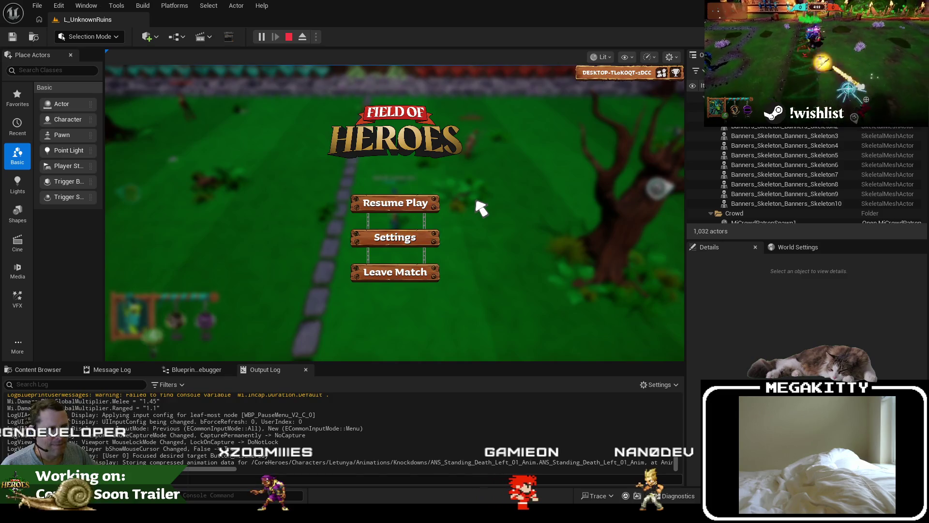
Step: Resume the match, run right onto the stone path, then back left with a melee swing
{"action": "key", "text": "Escape"}
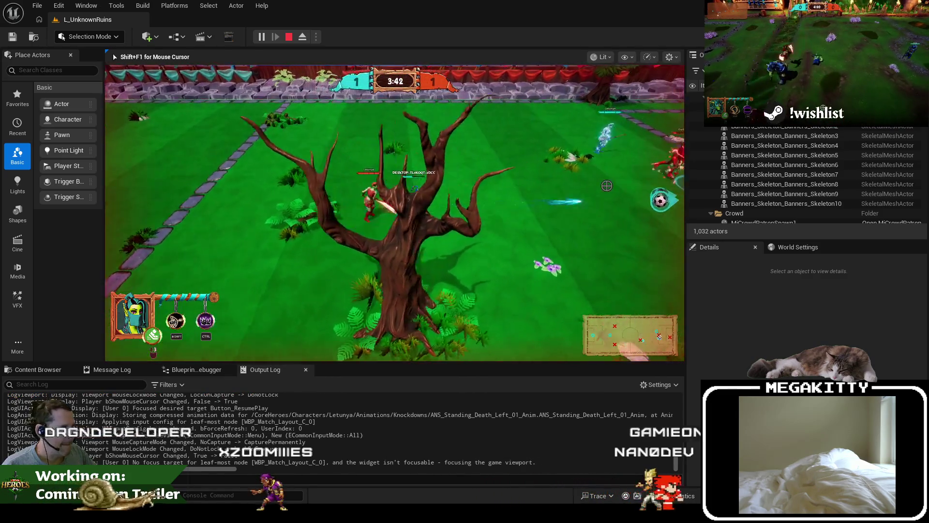
{"action": "key", "text": "d"}
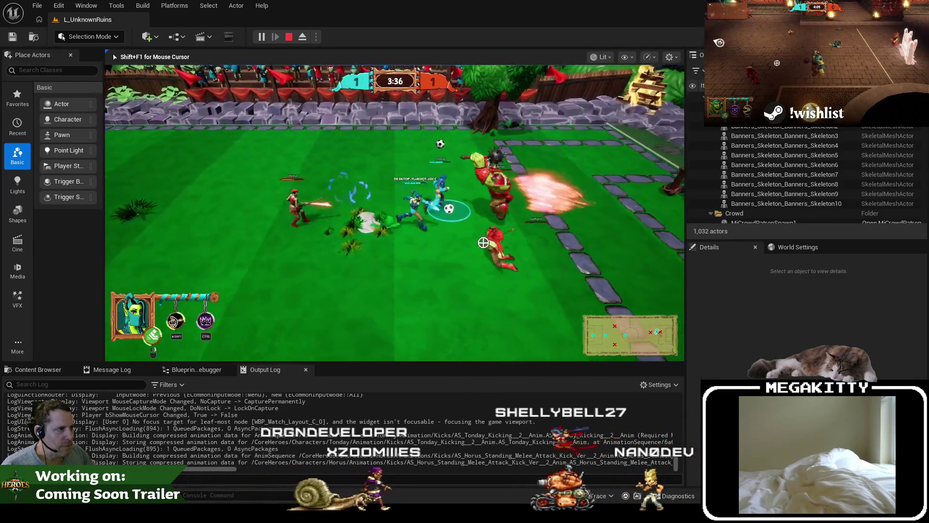
{"action": "key", "text": "d"}
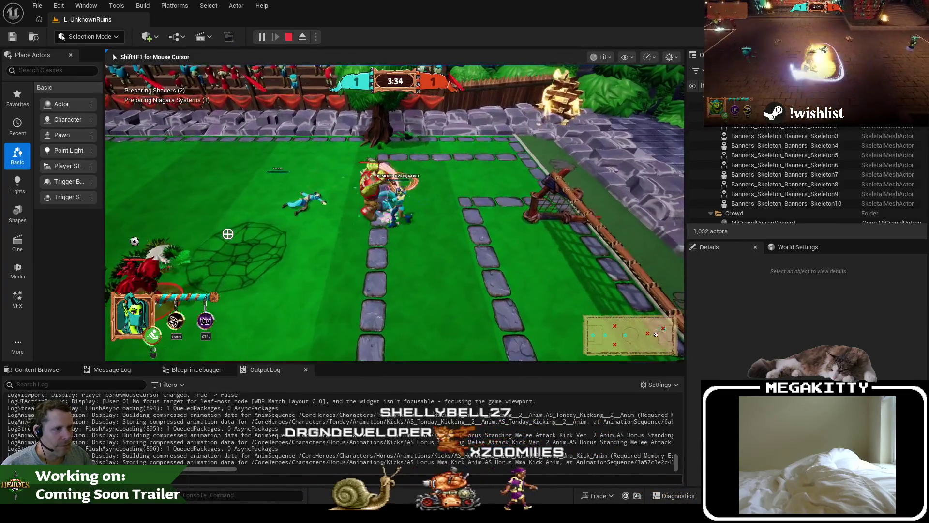
{"action": "key", "text": "a"}
{"action": "left_click", "coordinate": [172, 216]}
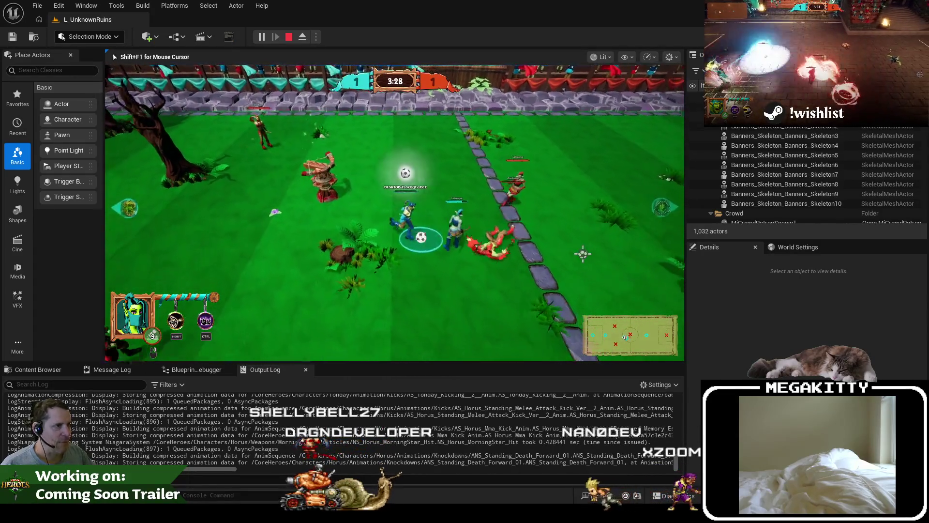
Step: Kick the ball left, run toward the left goal, then stop the play session
{"action": "key", "text": "d"}
{"action": "left_click", "coordinate": [116, 220]}
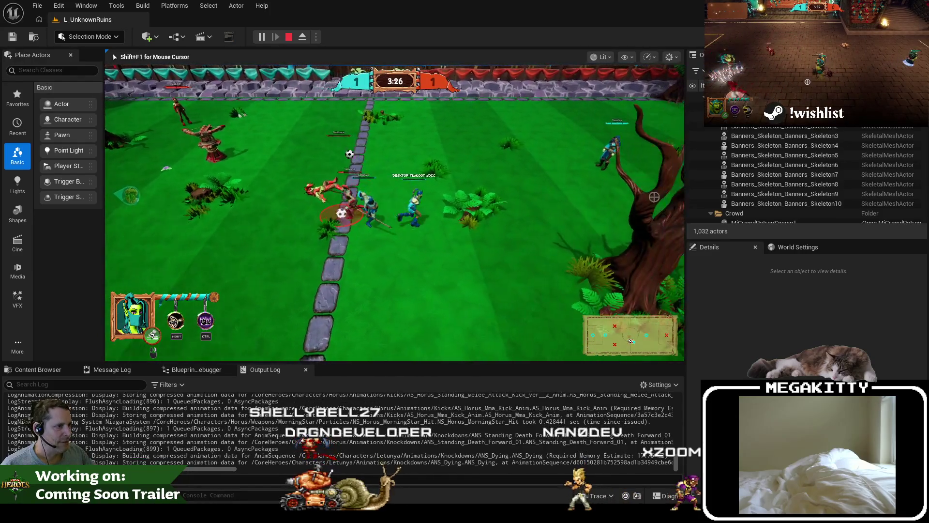
{"action": "key", "text": "a"}
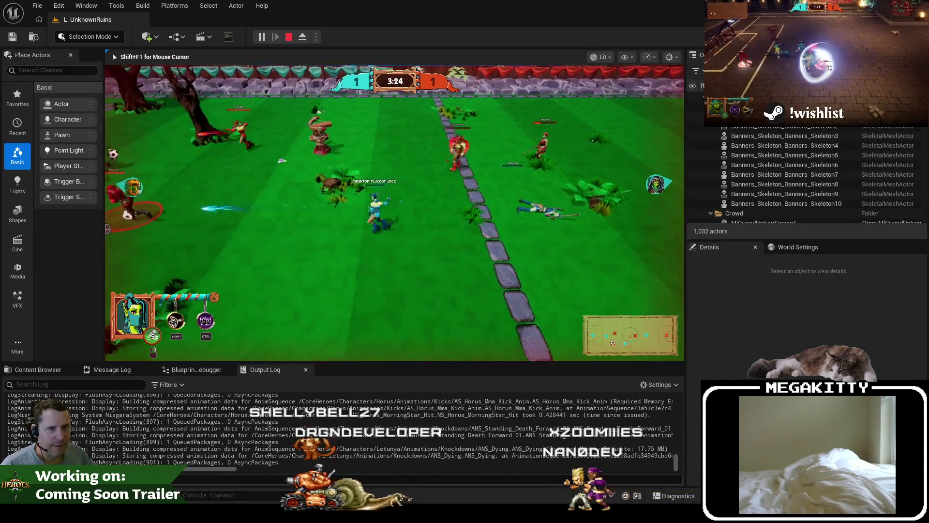
{"action": "key", "text": "a"}
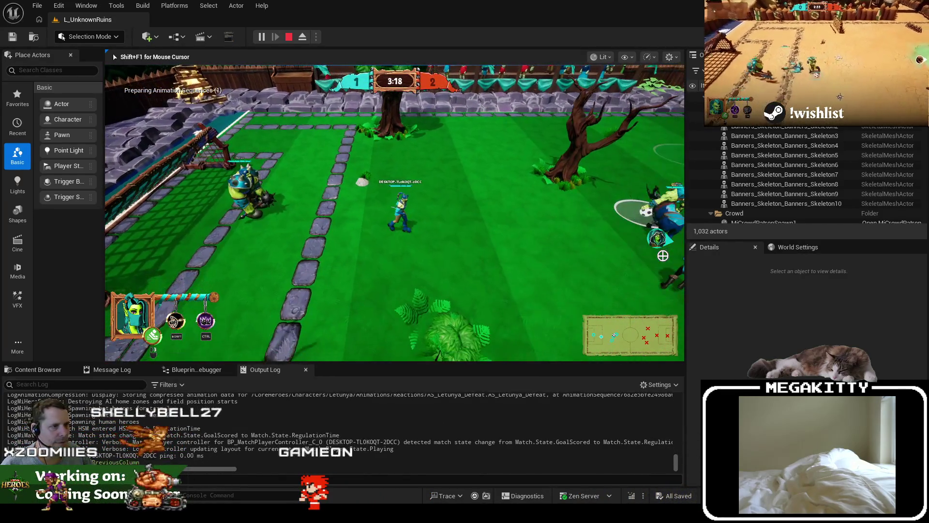
{"action": "key", "text": "Escape"}
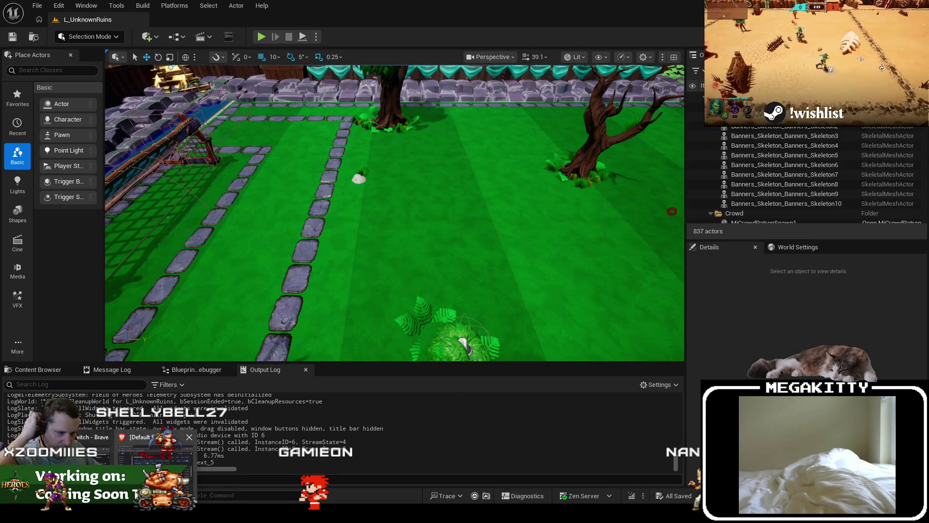
Step: Open FOH-669 and paste the Slog Bog east-side ball-escape title as the first description bullet
{"action": "left_click", "coordinate": [150, 450]}
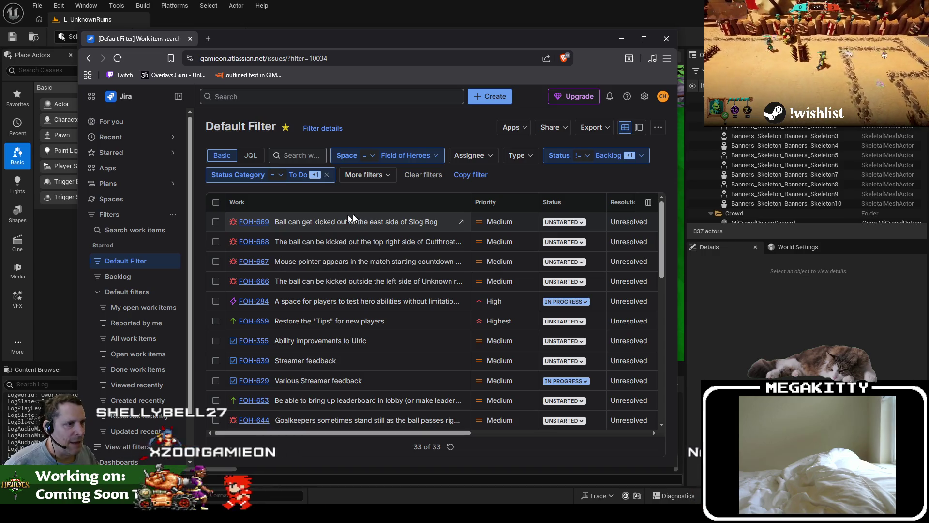
{"action": "middle_click", "coordinate": [254, 222]}
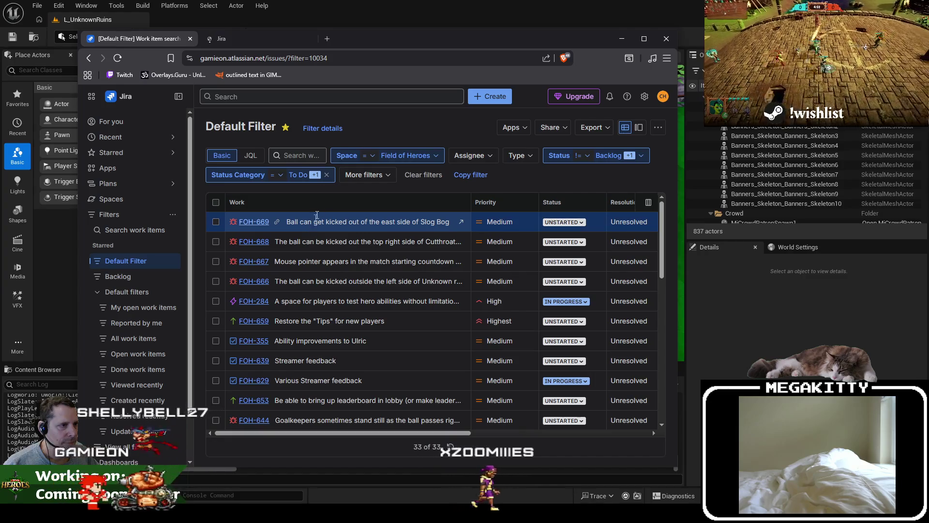
{"action": "left_click", "coordinate": [271, 40]}
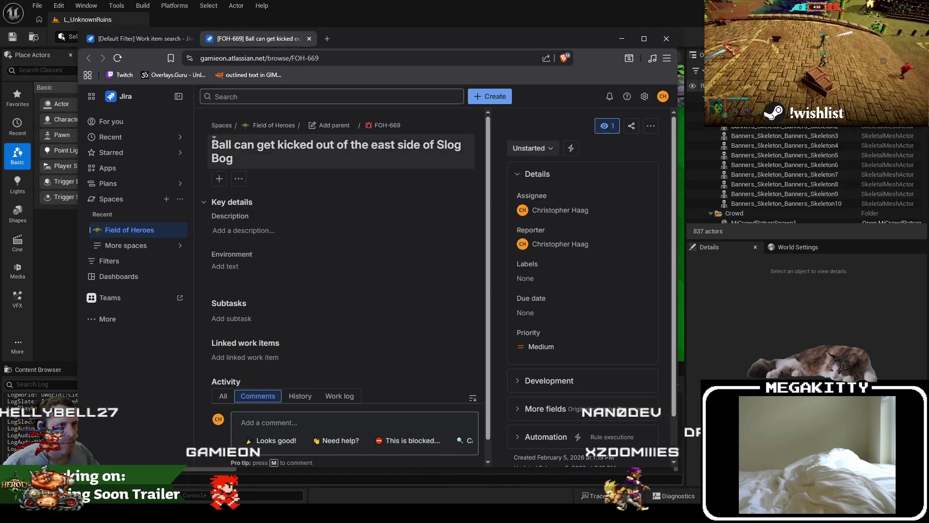
{"action": "left_click_drag", "start_coordinate": [214, 141], "coordinate": [234, 161]}
{"action": "key", "text": "ctrl+c"}
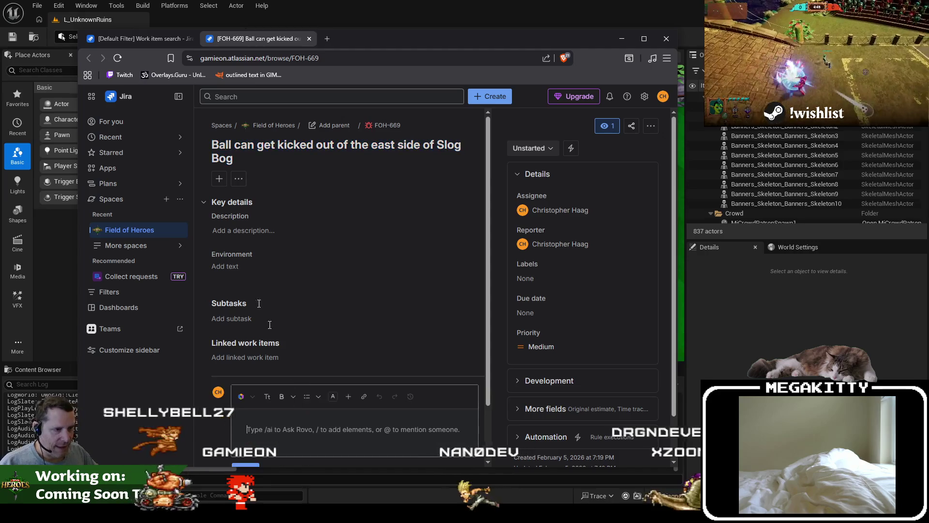
{"action": "left_click", "coordinate": [266, 230]}
{"action": "left_click", "coordinate": [271, 237]}
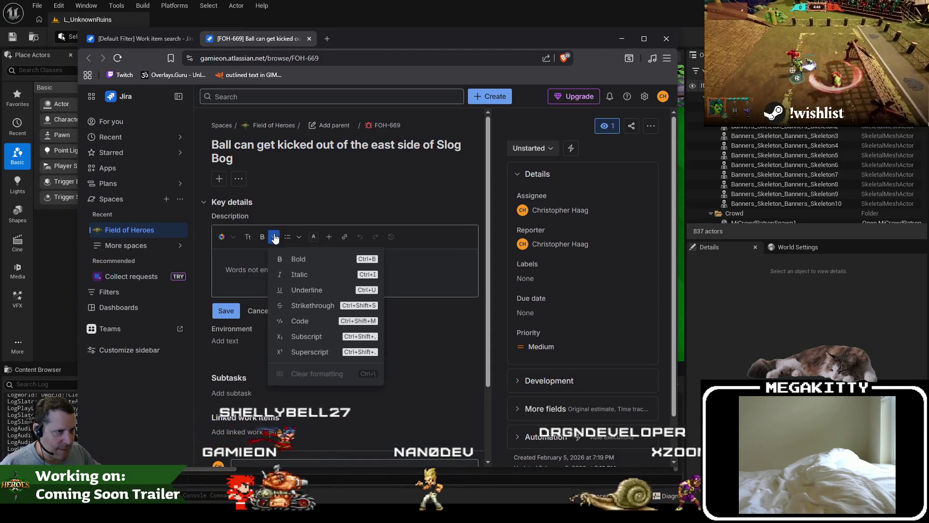
{"action": "left_click", "coordinate": [262, 269]}
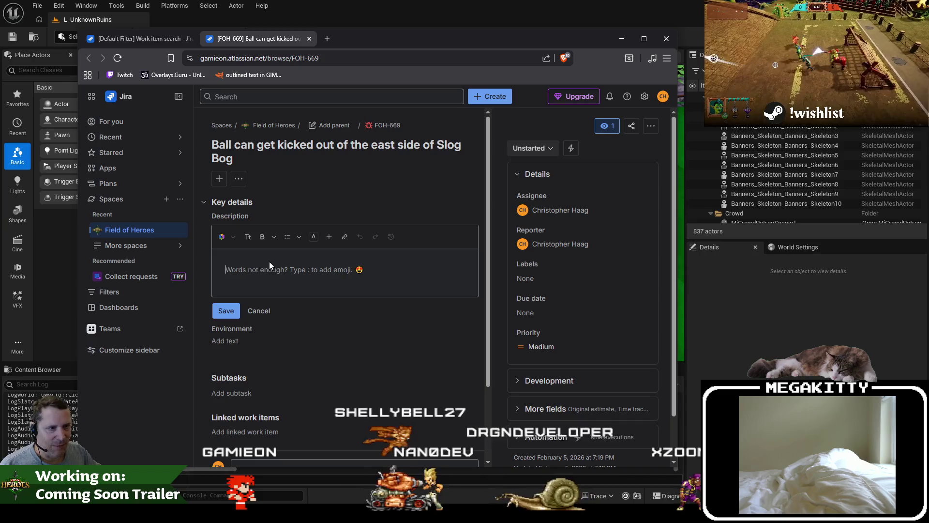
{"action": "key", "text": "ctrl+v"}
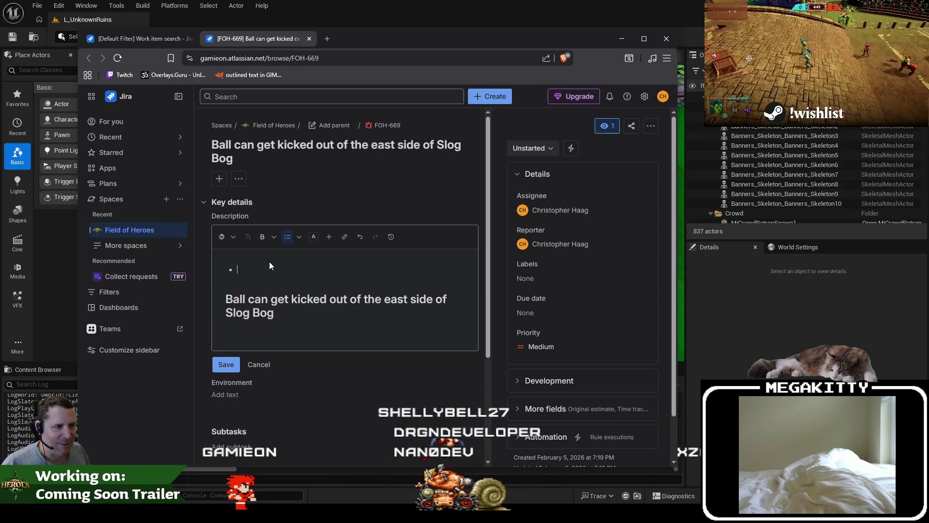
{"action": "key", "text": "Delete"}
{"action": "key", "text": "End"}
{"action": "key", "text": "Return"}
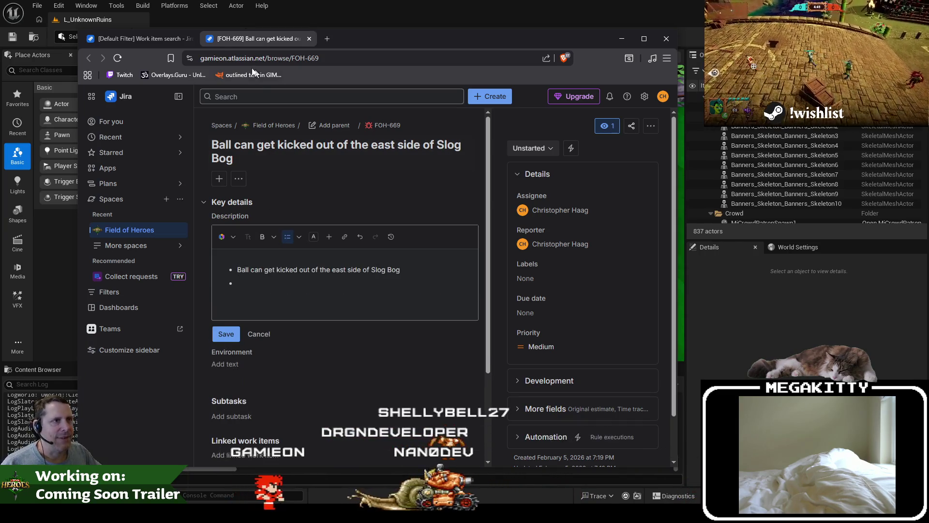
Step: Copy FOH-668's Cutthroat Colosseum top-right title and add it as FOH-669's second bullet
{"action": "left_click", "coordinate": [156, 38]}
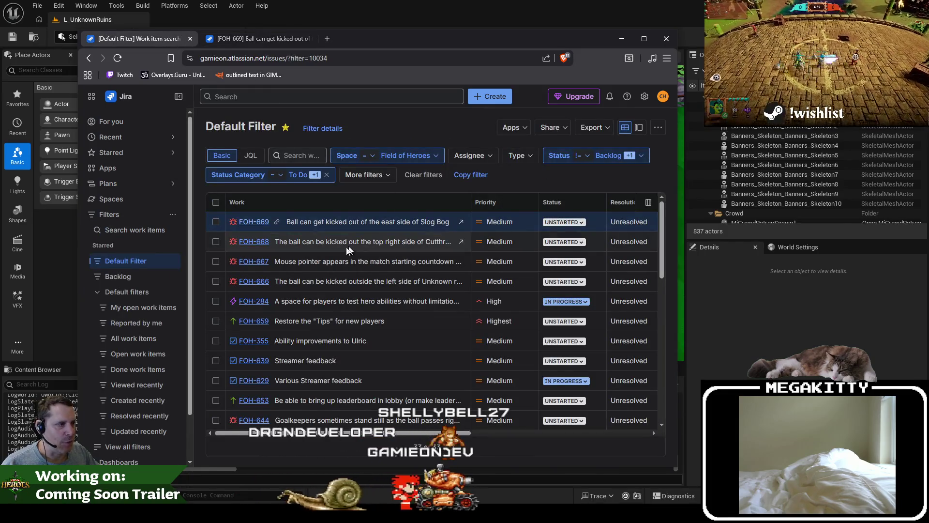
{"action": "left_click", "coordinate": [368, 40]}
{"action": "left_click_drag", "start_coordinate": [329, 164], "coordinate": [216, 148]}
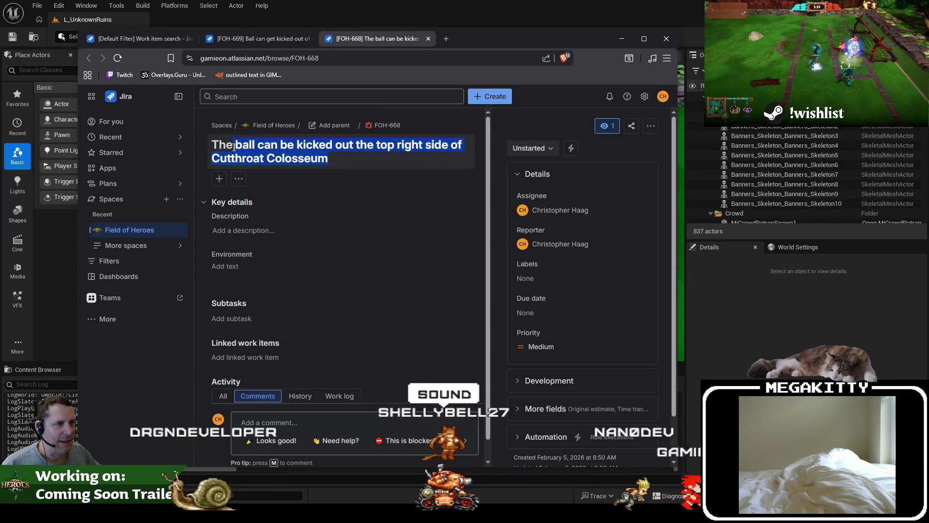
{"action": "key", "text": "ctrl+c"}
{"action": "left_click", "coordinate": [256, 39]}
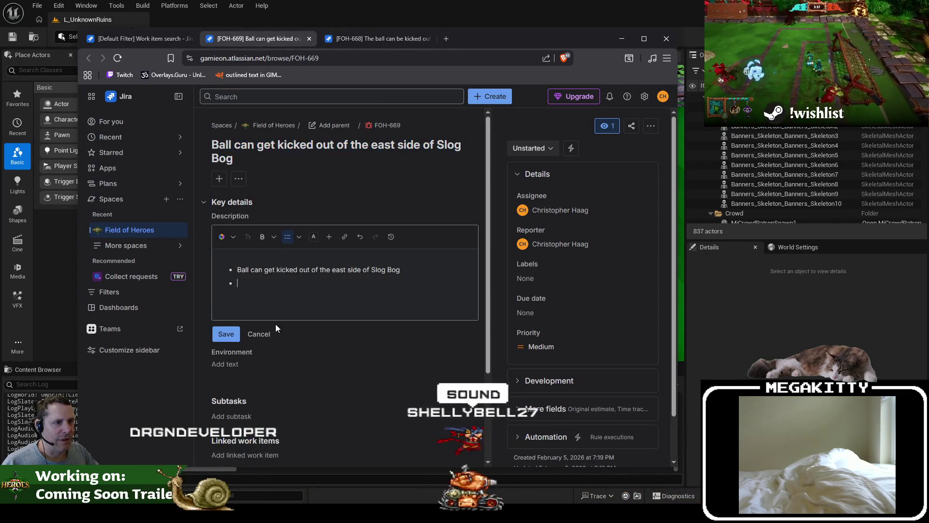
{"action": "key", "text": "ctrl+v"}
{"action": "key", "text": "ctrl+z"}
{"action": "key", "text": "ctrl+shift+v"}
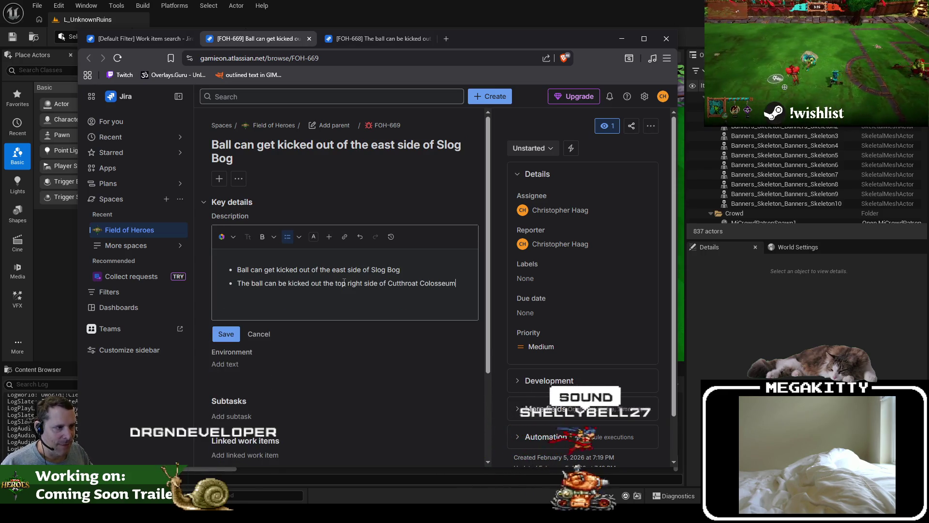
{"action": "left_click", "coordinate": [368, 39]}
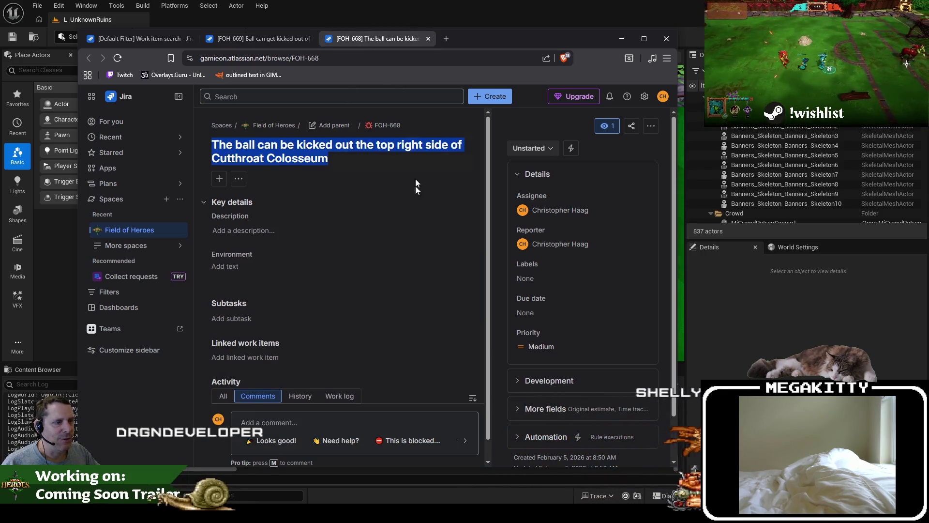
Step: Change FOH-668's status from Done to Won't Fix, then close it and return to Default Filter
{"action": "left_click", "coordinate": [476, 127]}
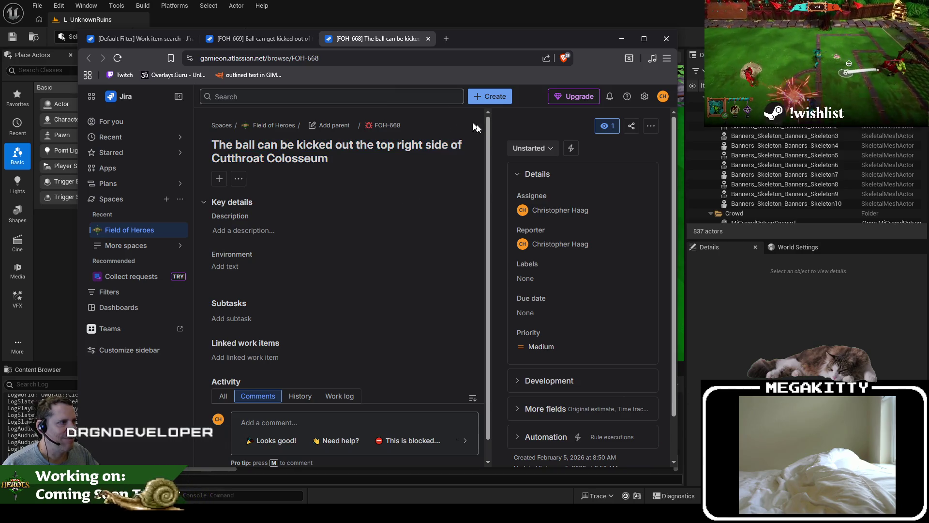
{"action": "left_click", "coordinate": [537, 146]}
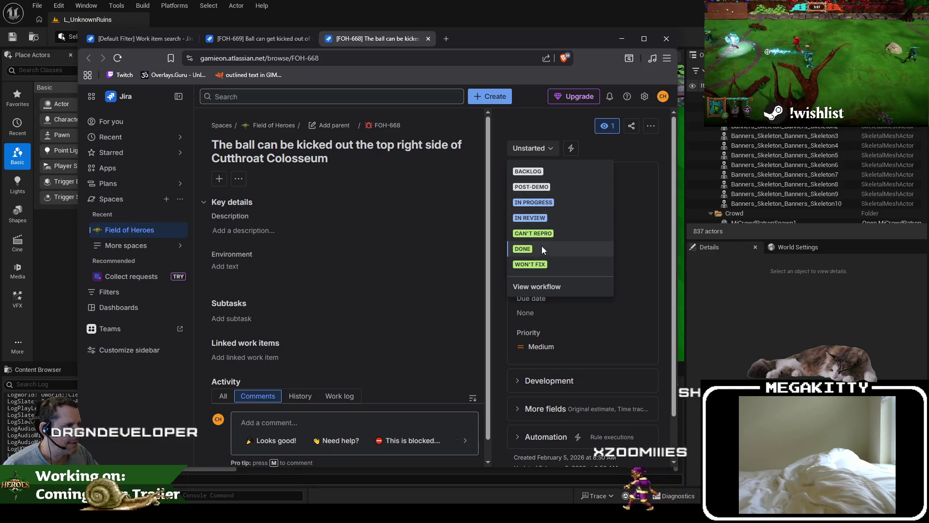
{"action": "left_click", "coordinate": [541, 247]}
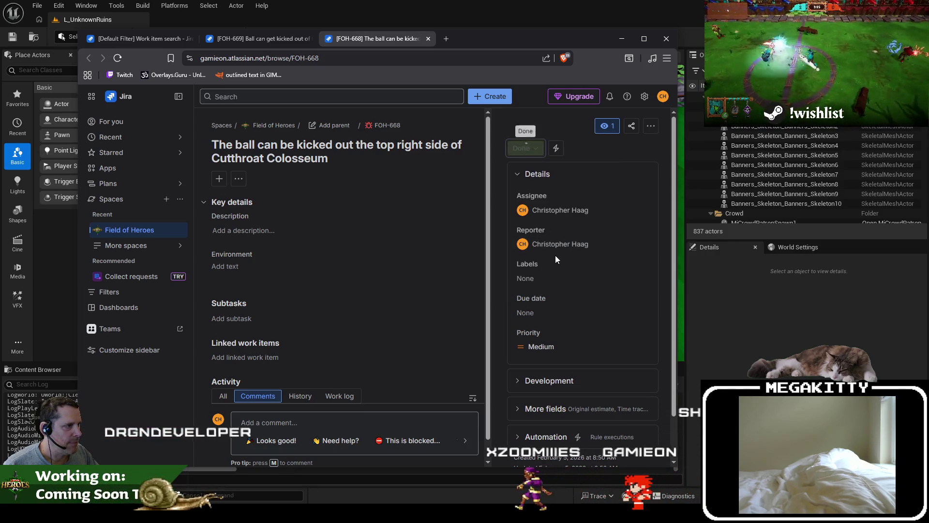
{"action": "left_click", "coordinate": [534, 151]}
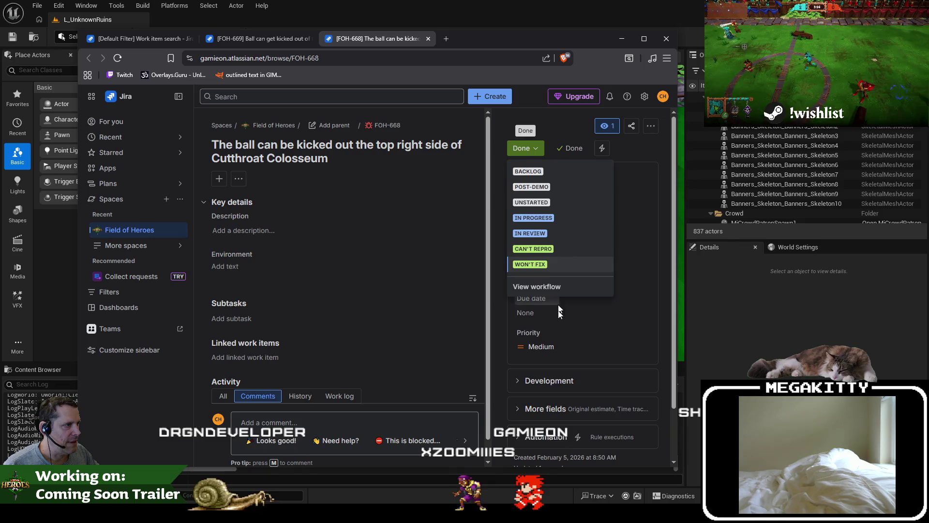
{"action": "left_click", "coordinate": [537, 261]}
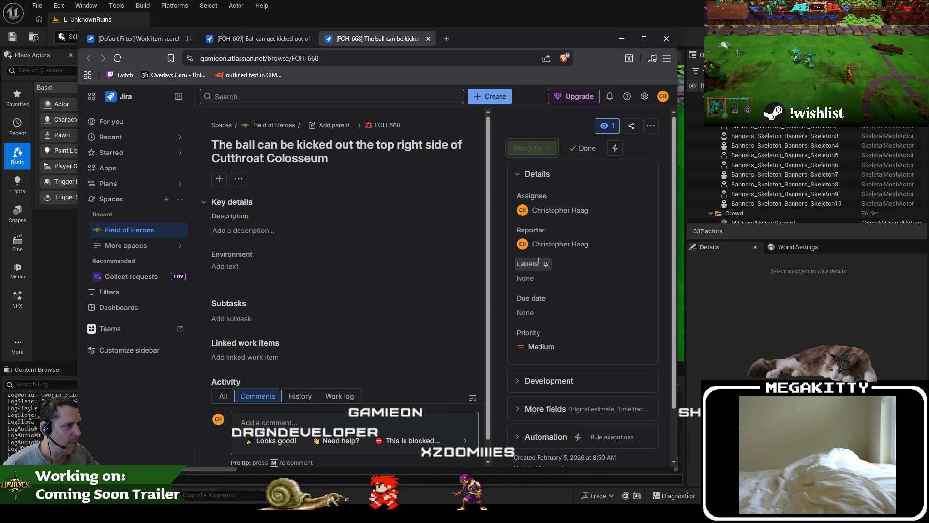
{"action": "left_click", "coordinate": [428, 38]}
{"action": "left_click", "coordinate": [150, 38]}
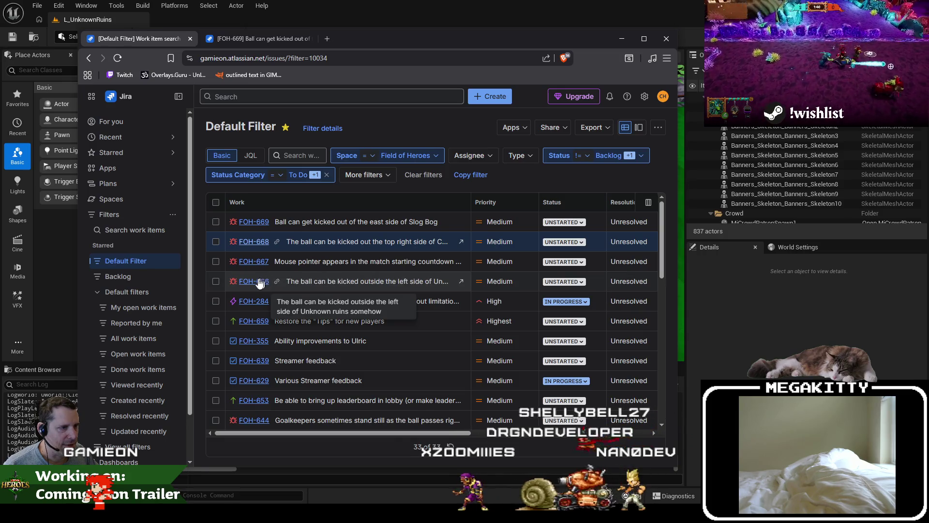
Step: Copy FOH-666's Unknown Ruins ball-out title into FOH-669's third bullet and save the description
{"action": "left_click", "coordinate": [260, 282]}
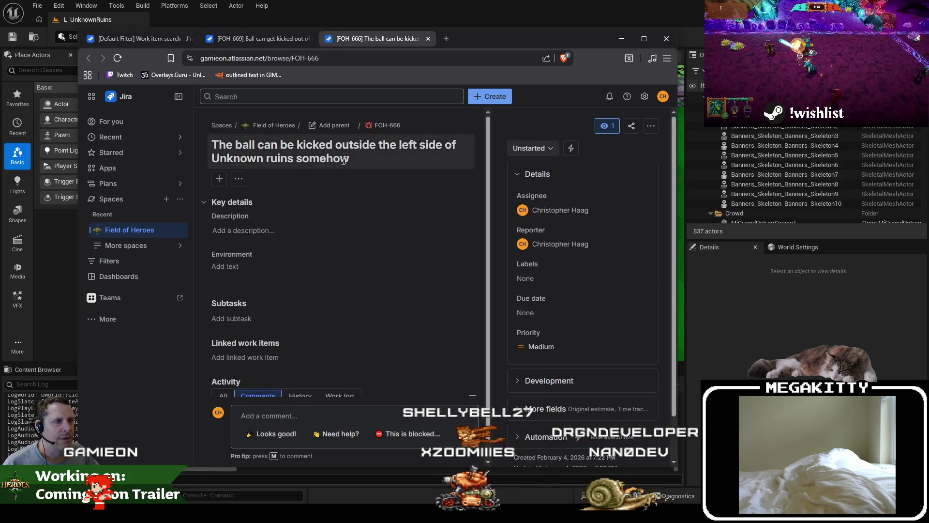
{"action": "left_click_drag", "start_coordinate": [342, 160], "coordinate": [218, 144]}
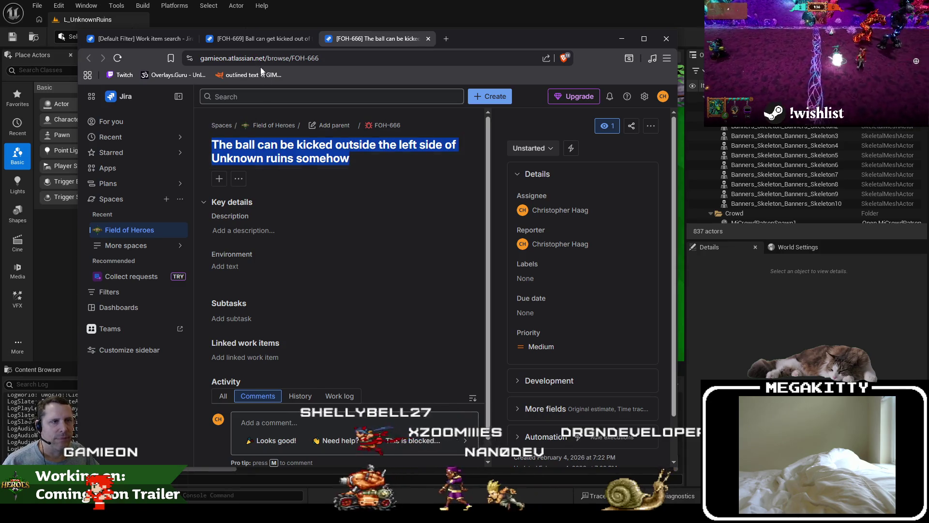
{"action": "left_click", "coordinate": [252, 43]}
{"action": "key", "text": "ctrl+v"}
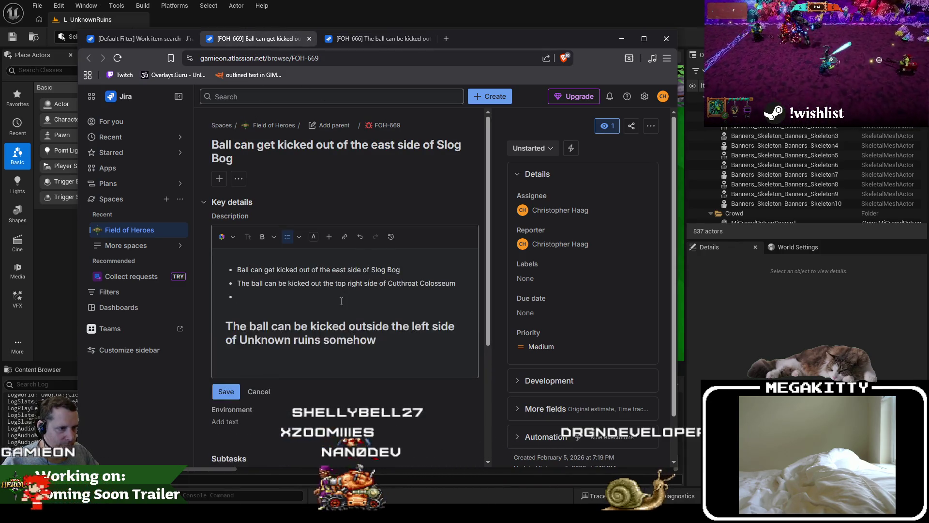
{"action": "left_click", "coordinate": [348, 297]}
{"action": "key", "text": "Delete"}
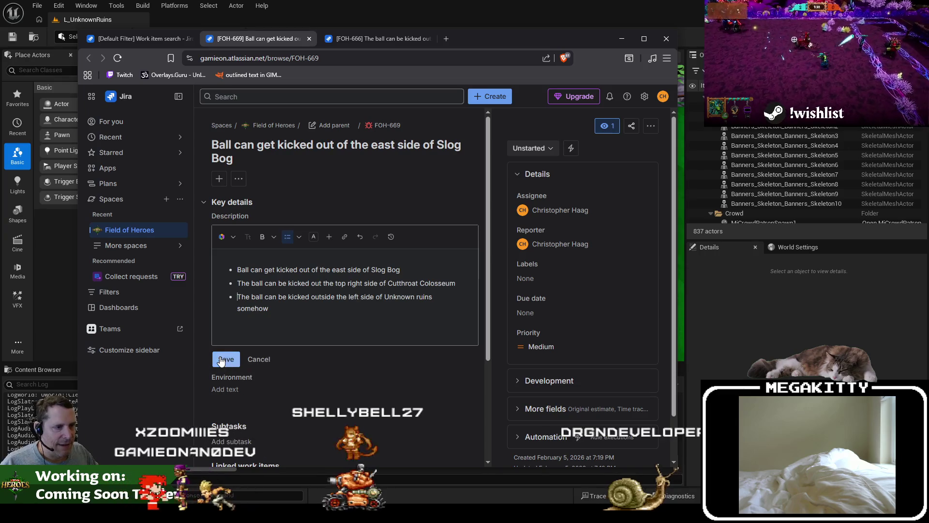
{"action": "left_click", "coordinate": [223, 360]}
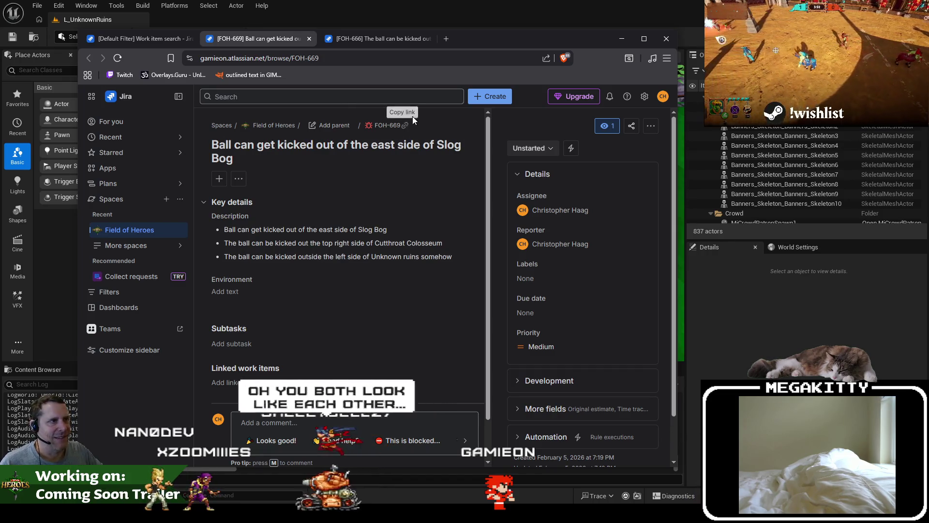
{"action": "left_click", "coordinate": [387, 35]}
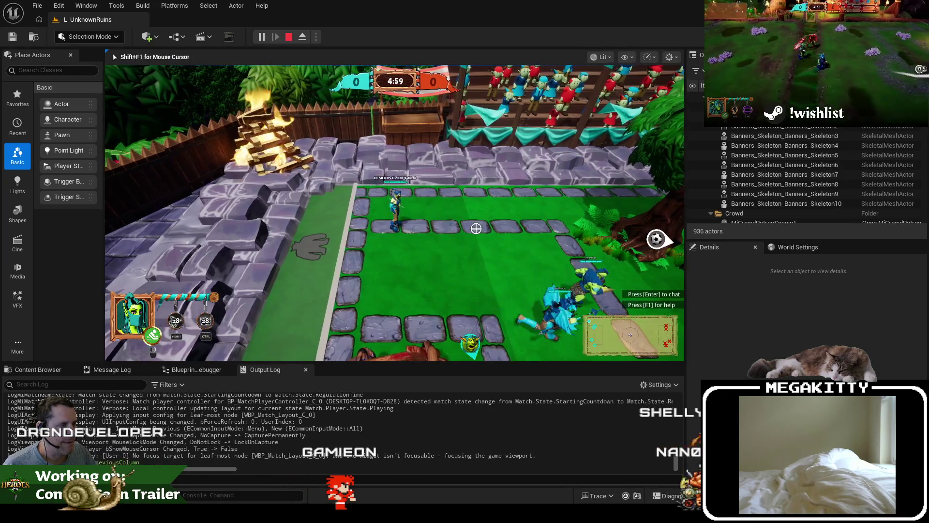
Step: Stop the Play In Editor session with Esc
{"action": "key", "text": "Escape"}
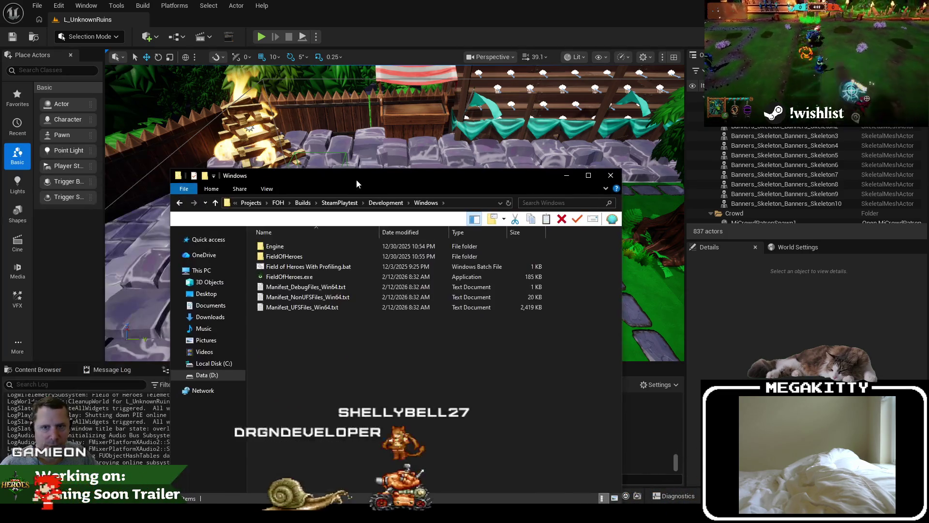
Step: Launch the packaged FieldOfHeroes.exe, quit it with Alt+F4, then launch it again
{"action": "double_click", "coordinate": [298, 277]}
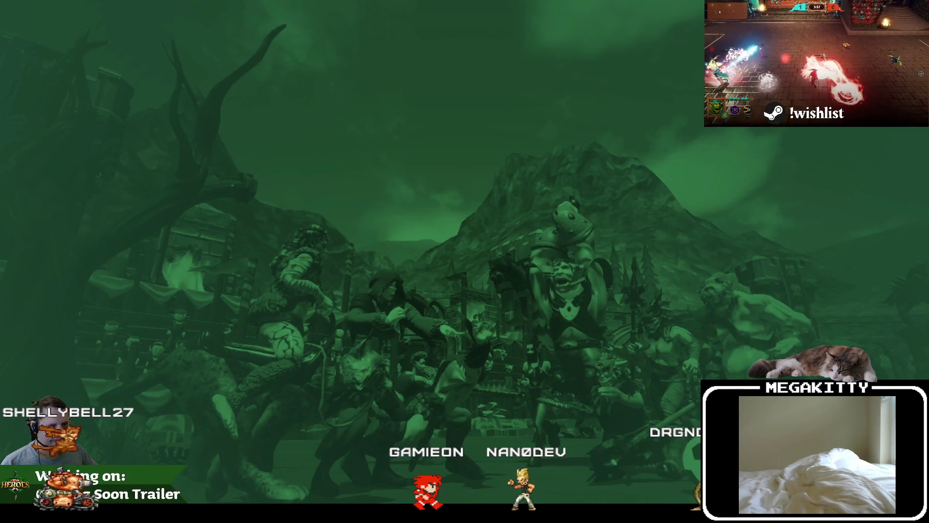
{"action": "key", "text": "alt+F4"}
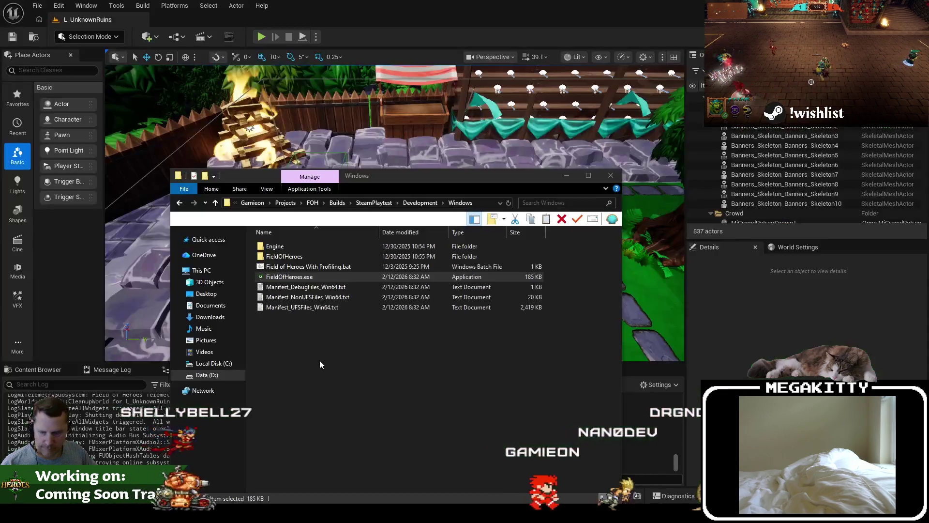
{"action": "left_click", "coordinate": [460, 354]}
{"action": "key", "text": "alt+F4"}
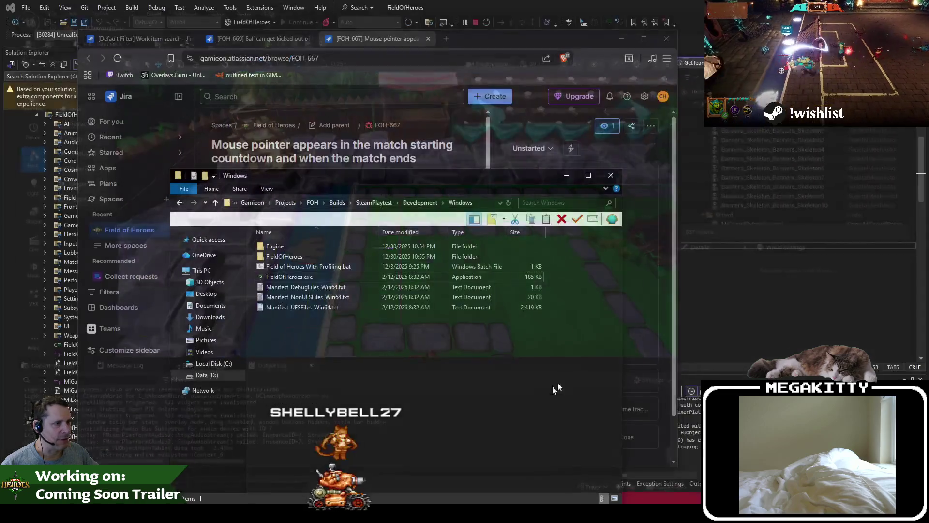
{"action": "key", "text": "alt+Tab"}
{"action": "double_click", "coordinate": [318, 276]}
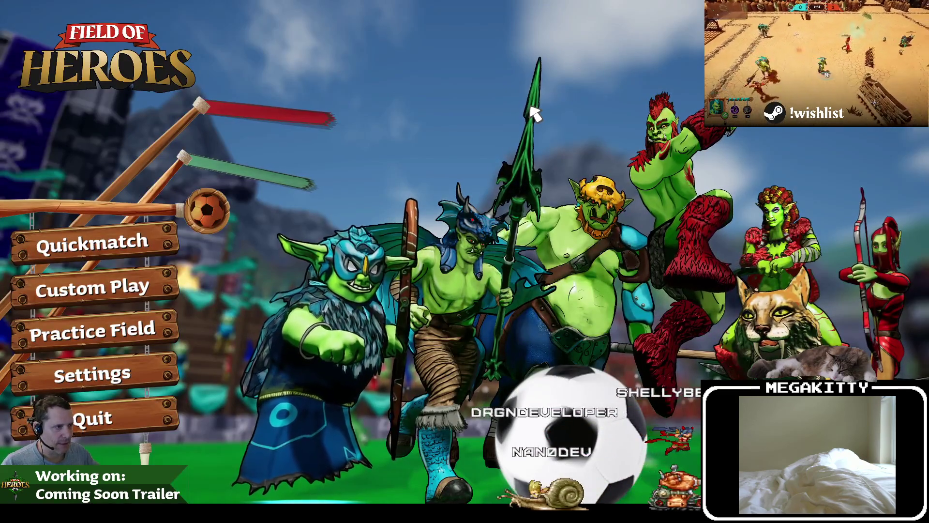
Step: Window the game, start an offline custom match, then pause it and close the game
{"action": "key", "text": "alt+Return"}
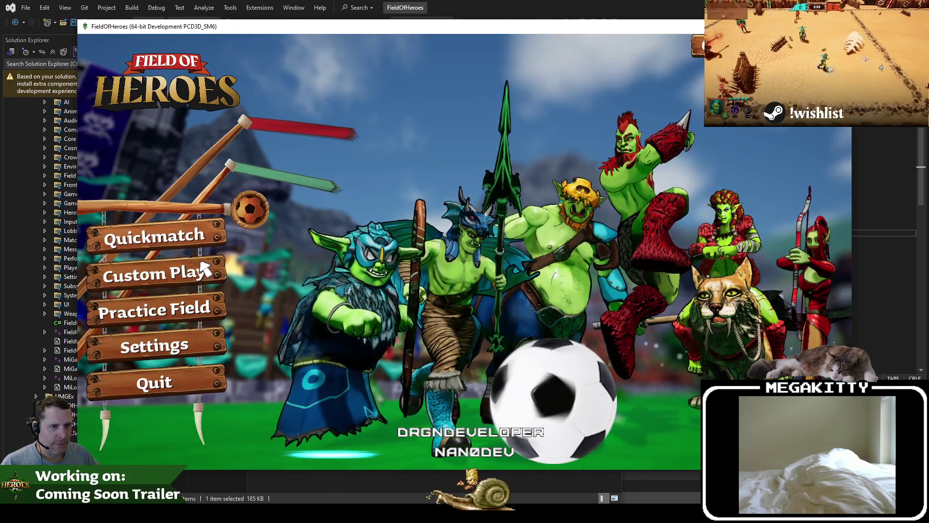
{"action": "left_click", "coordinate": [208, 268]}
{"action": "left_click", "coordinate": [196, 304]}
{"action": "left_click", "coordinate": [199, 314]}
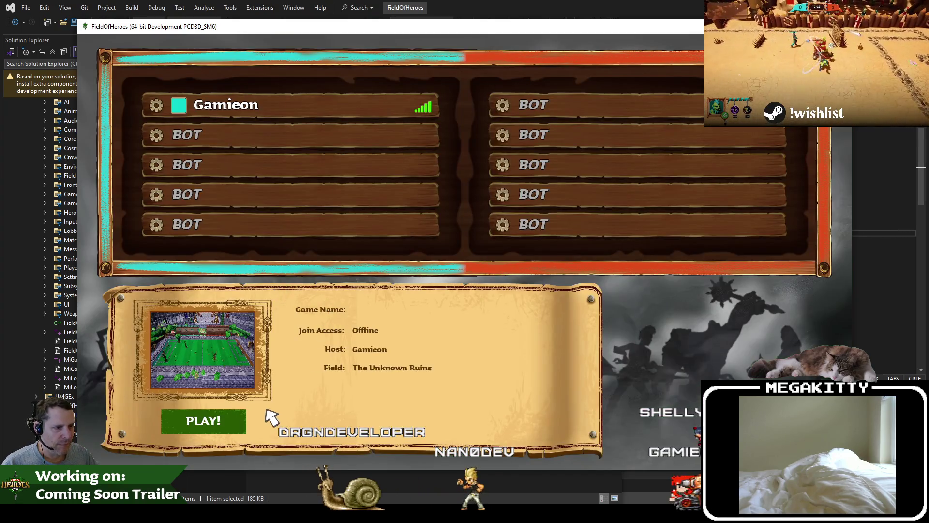
{"action": "left_click", "coordinate": [222, 416]}
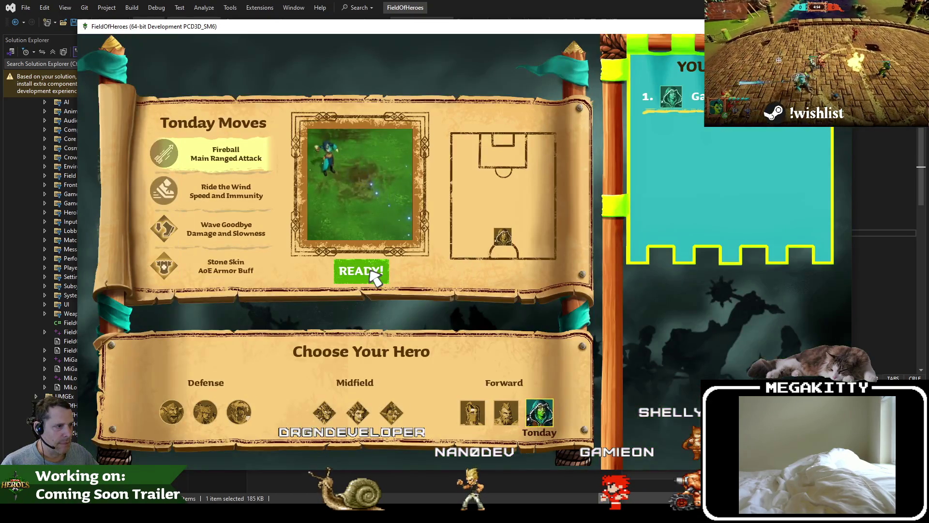
{"action": "left_click", "coordinate": [371, 274]}
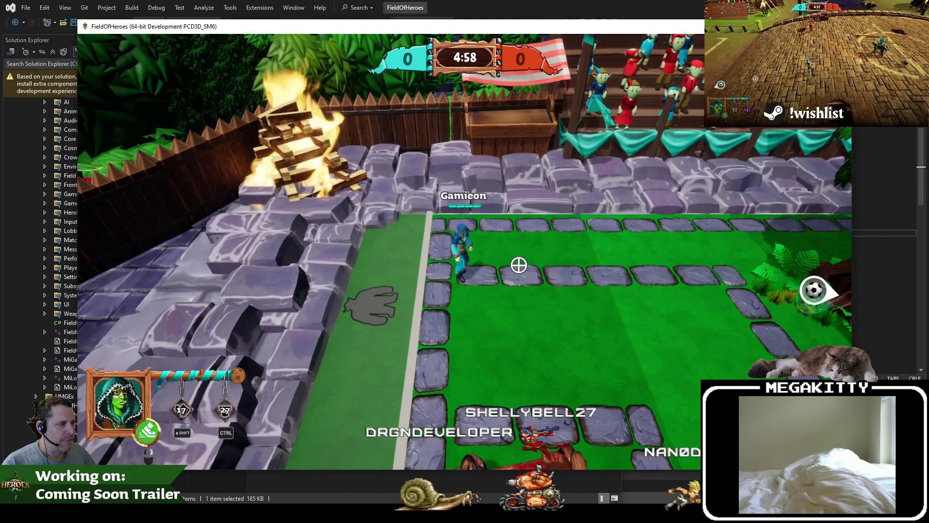
{"action": "key", "text": "Escape"}
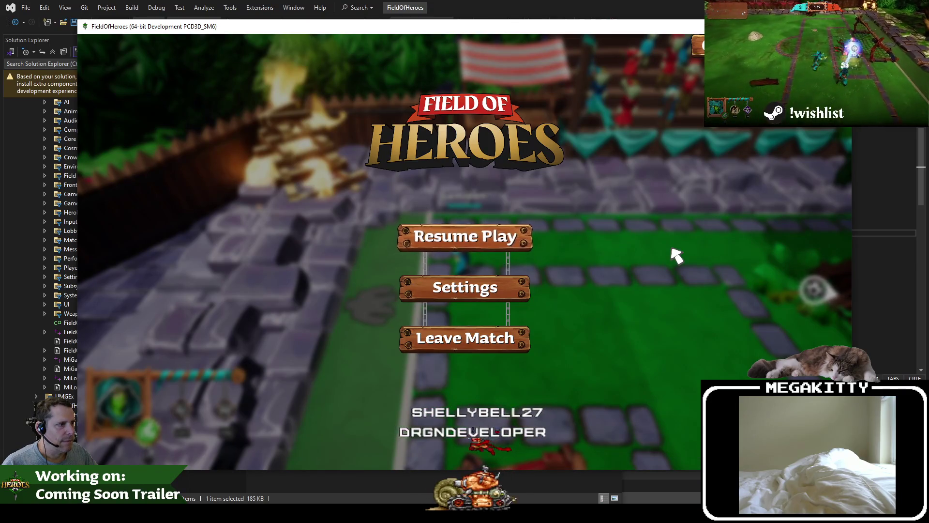
{"action": "key", "text": "alt+F4"}
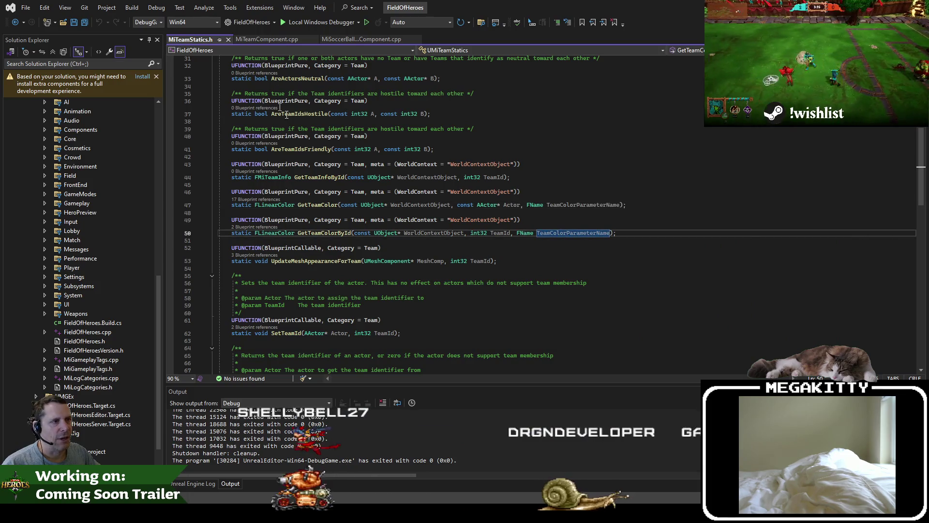
Step: Build and launch the FieldOfHeroes DebugGame Editor configuration with F5
{"action": "key", "text": "F5"}
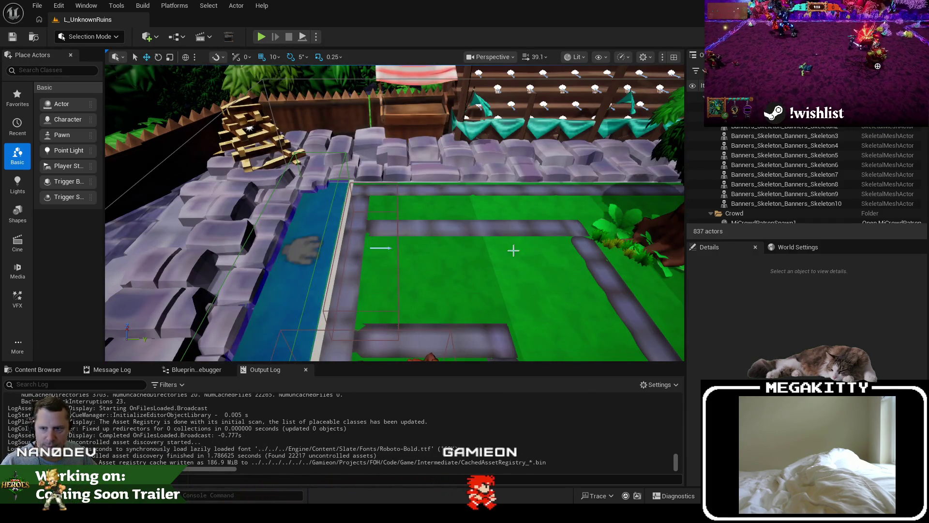
Step: Fly around the field, show the project content folders and toggle realtime viewport rendering
{"action": "left_click", "coordinate": [447, 239]}
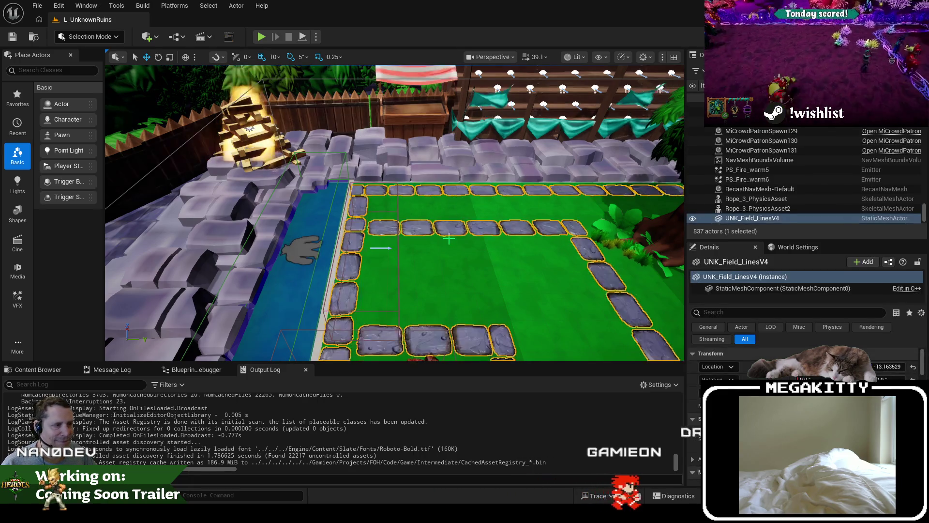
{"action": "scroll", "coordinate": [447, 239], "scroll_direction": "down", "scroll_amount": 2}
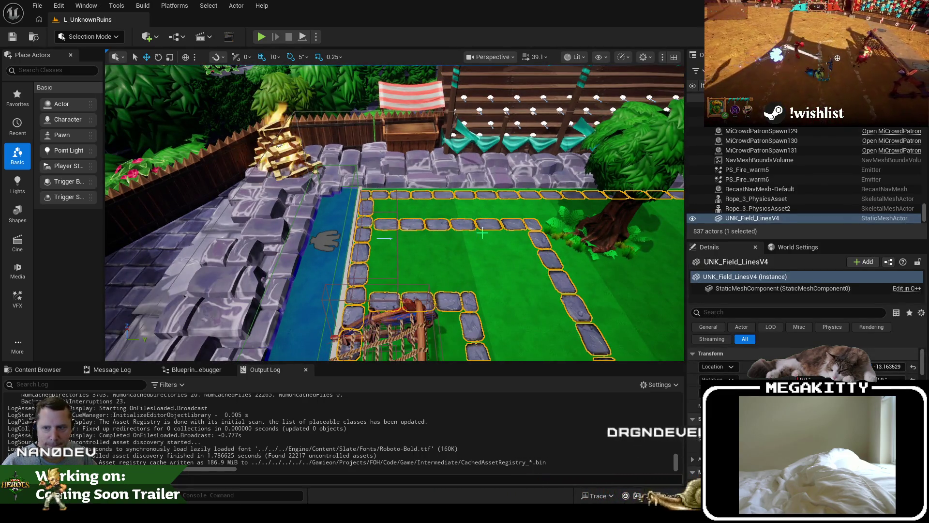
{"action": "mouse_move", "coordinate": [465, 224]}
{"action": "left_mouse_down"}
{"action": "mouse_move", "coordinate": [481, 221]}
{"action": "mouse_move", "coordinate": [446, 216]}
{"action": "left_mouse_up"}
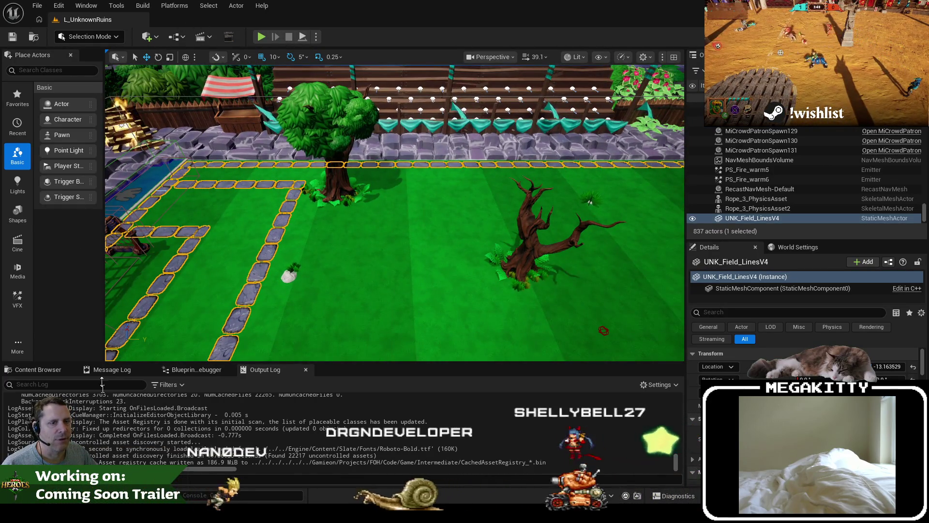
{"action": "left_click", "coordinate": [34, 369]}
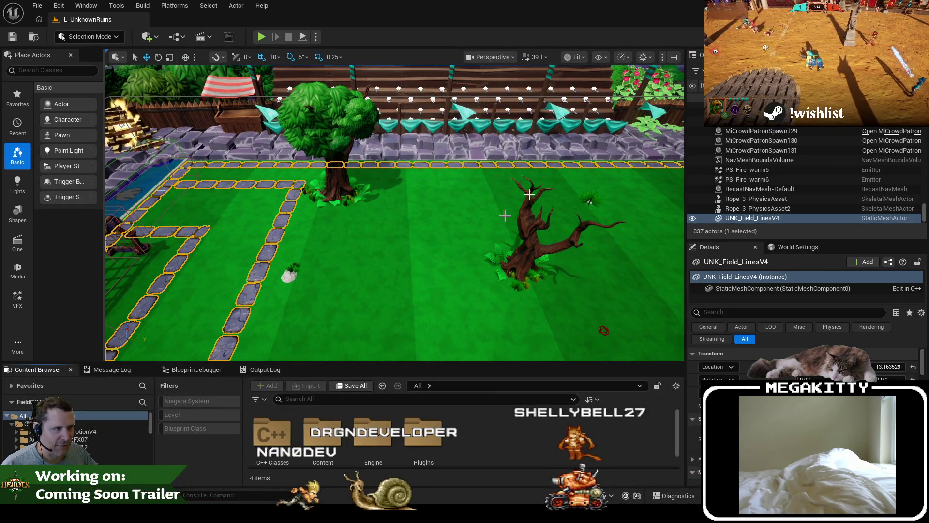
{"action": "left_click", "coordinate": [621, 58]}
{"action": "left_click", "coordinate": [668, 72]}
Step: Open WBP_Match_Cursor via a 'wbp_ match curso' search and jump from Event Tick to C++
{"action": "left_click", "coordinate": [312, 398]}
{"action": "type", "text": "wbp_ match curso"}
{"action": "key", "text": "Return"}
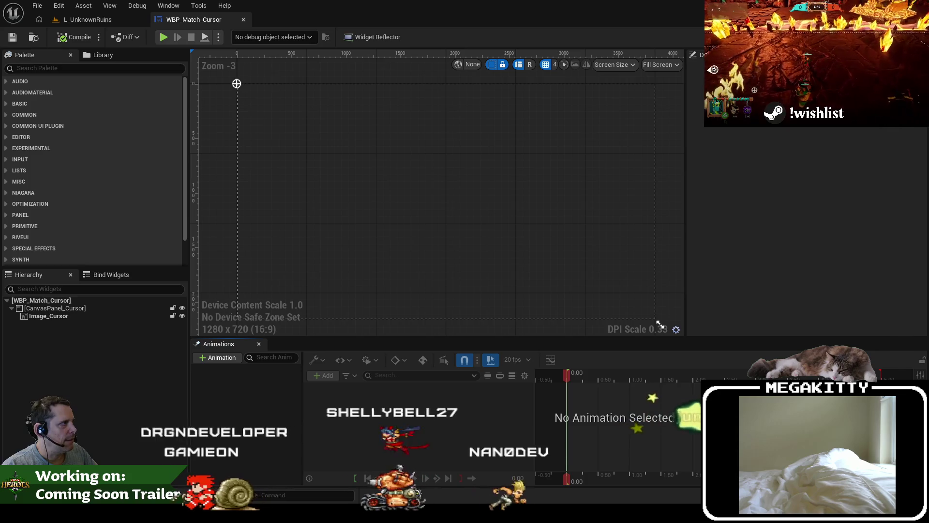
{"action": "double_click", "coordinate": [602, 181]}
{"action": "left_click_drag", "start_coordinate": [604, 204], "coordinate": [589, 225]}
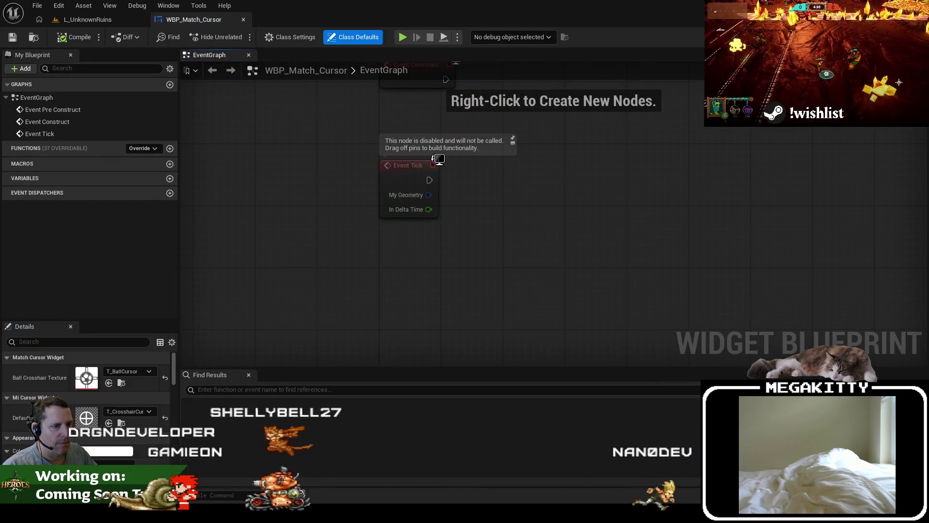
{"action": "double_click", "coordinate": [438, 160]}
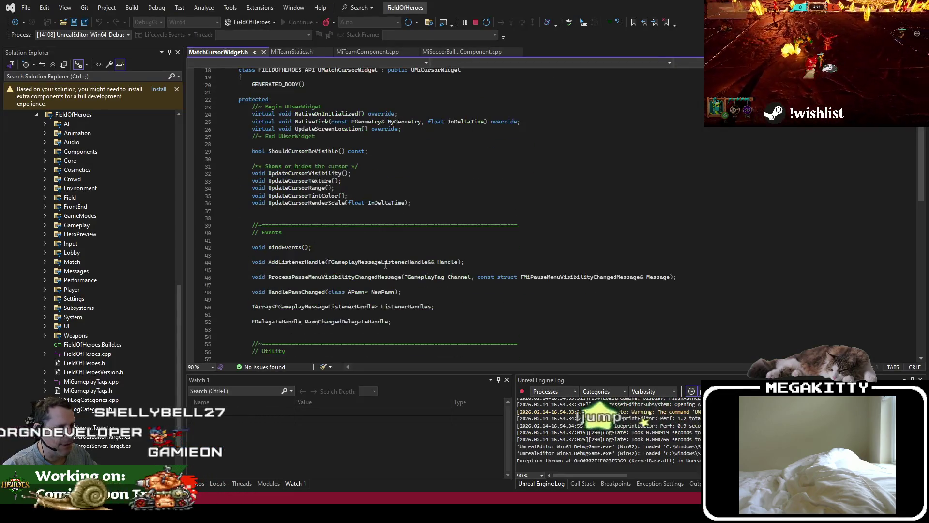
Step: Switch from MatchCursorWidget.h to MatchCursorWidget.cpp and browse AddListenerHandle and NativeOnInitialized
{"action": "right_click", "coordinate": [380, 180]}
{"action": "key", "text": "Escape"}
{"action": "right_click", "coordinate": [359, 180]}
{"action": "key", "text": "Escape"}
{"action": "key", "text": "ctrl+k"}
{"action": "key", "text": "ctrl+o"}
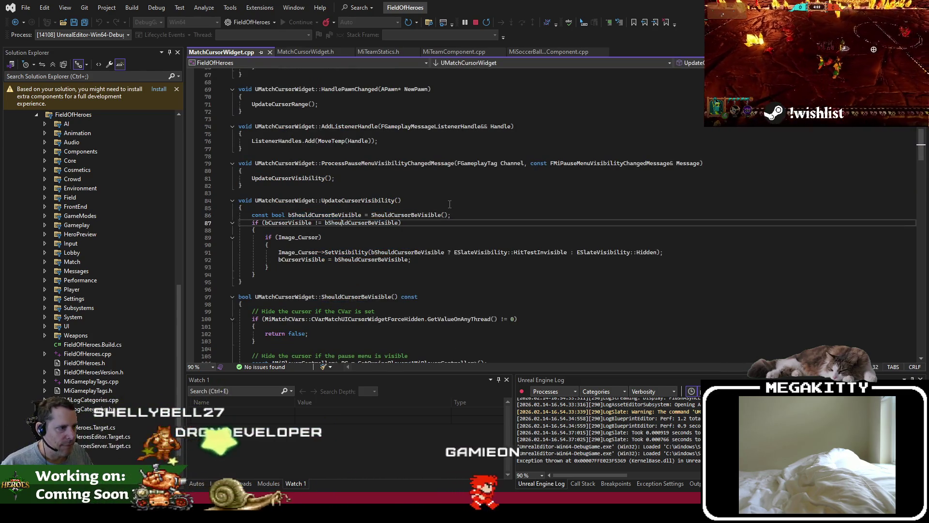
{"action": "scroll", "coordinate": [435, 232], "scroll_direction": "down", "scroll_amount": 9}
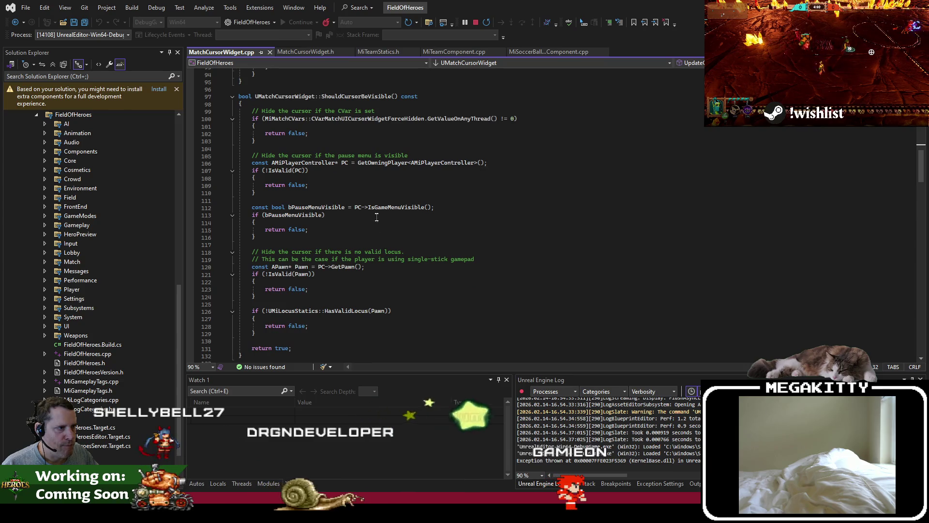
{"action": "scroll", "coordinate": [377, 217], "scroll_direction": "up", "scroll_amount": 8}
{"action": "left_click", "coordinate": [497, 118]}
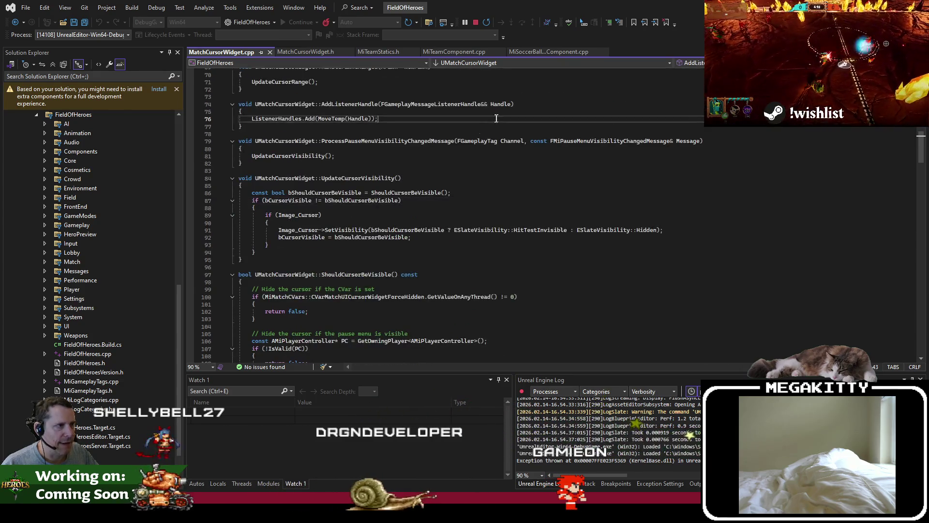
{"action": "key", "text": "Page_Up"}
{"action": "key", "text": "Page_Up"}
{"action": "key", "text": "Page_Down"}
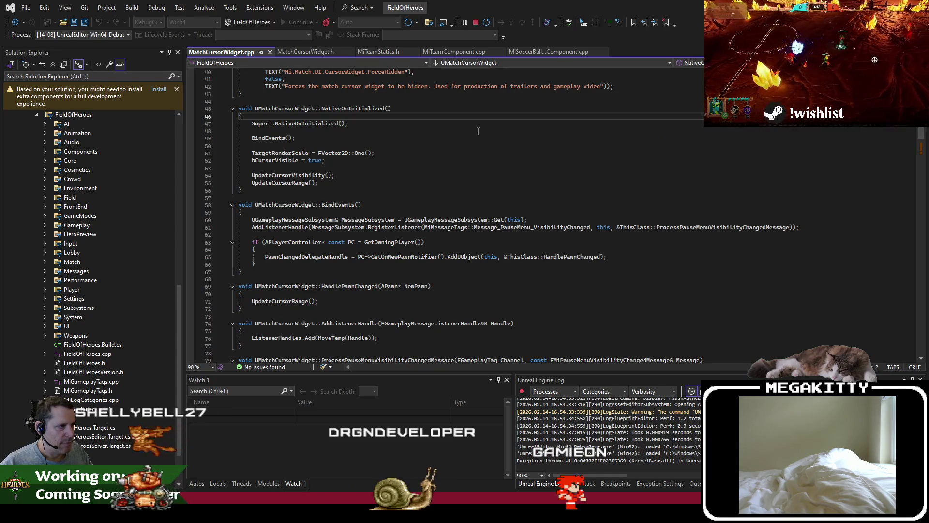
{"action": "scroll", "coordinate": [562, 261], "scroll_direction": "down", "scroll_amount": 20}
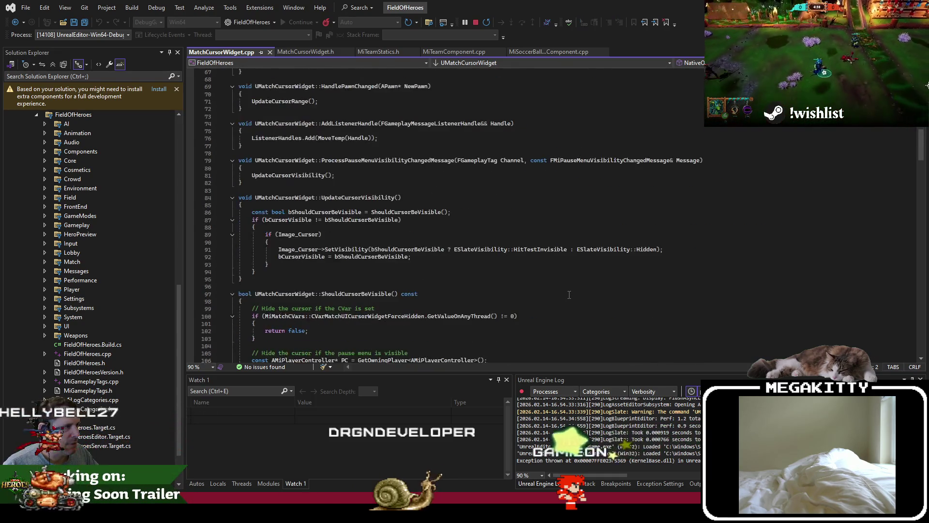
{"action": "scroll", "coordinate": [569, 295], "scroll_direction": "down", "scroll_amount": 9}
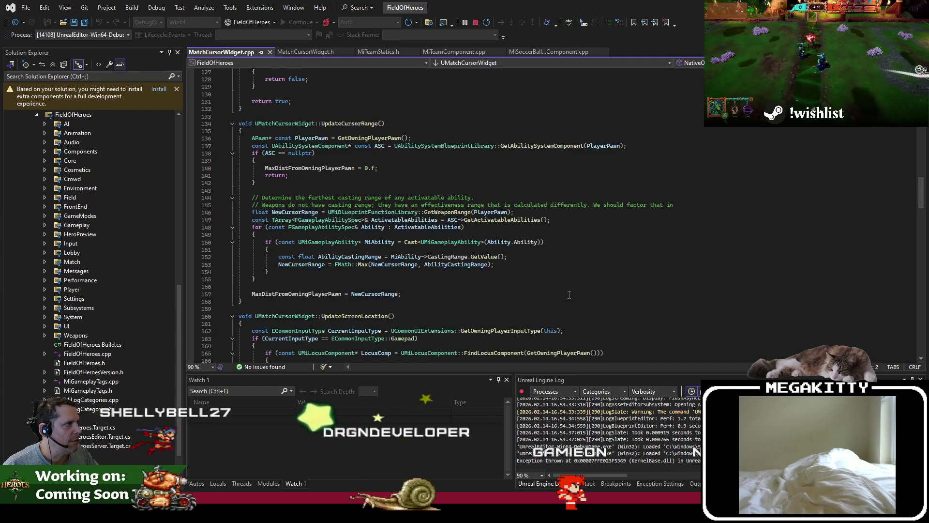
{"action": "scroll", "coordinate": [484, 218], "scroll_direction": "down", "scroll_amount": 3}
{"action": "scroll", "coordinate": [419, 153], "scroll_direction": "up", "scroll_amount": 10}
Step: Review UpdateCursorTexture and the ball-possession team tint colour logic in MatchCursorWidget.cpp
{"action": "key", "text": "ctrl+k"}
{"action": "key", "text": "ctrl+o"}
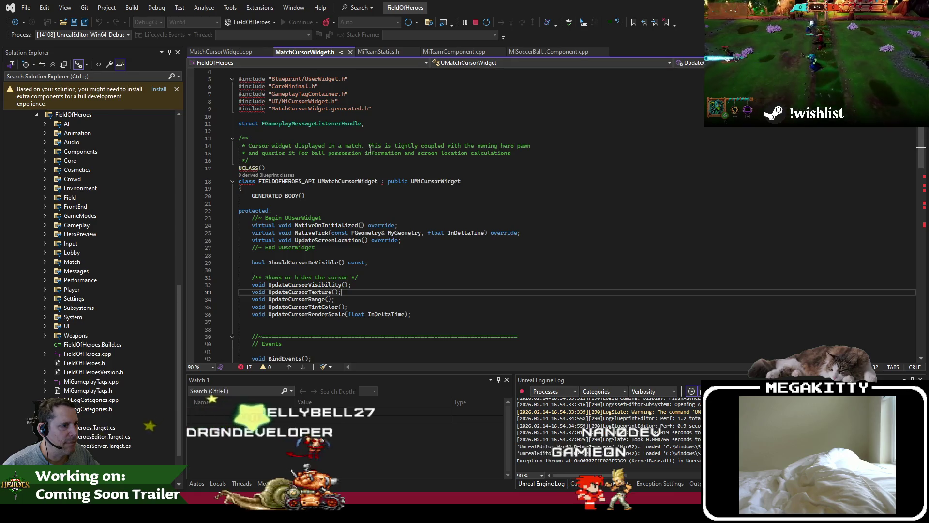
{"action": "scroll", "coordinate": [370, 149], "scroll_direction": "down", "scroll_amount": 5}
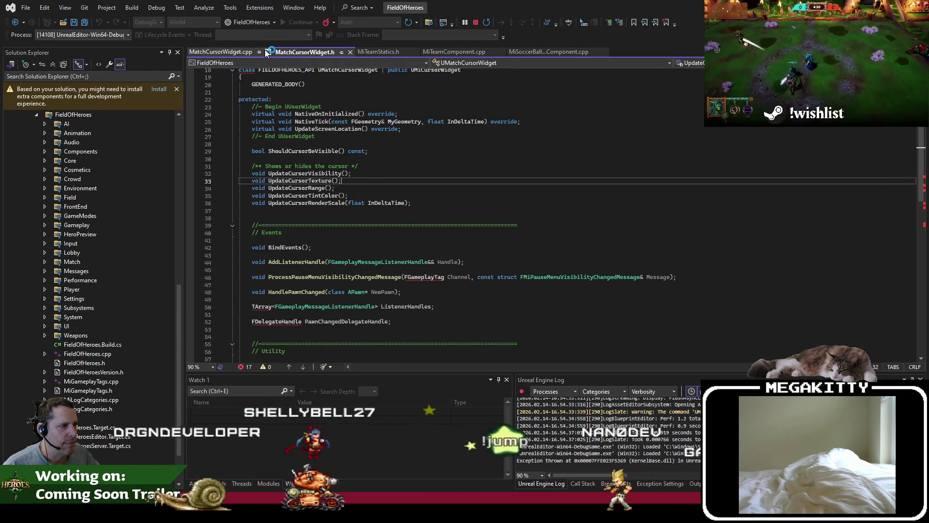
{"action": "left_click", "coordinate": [232, 52]}
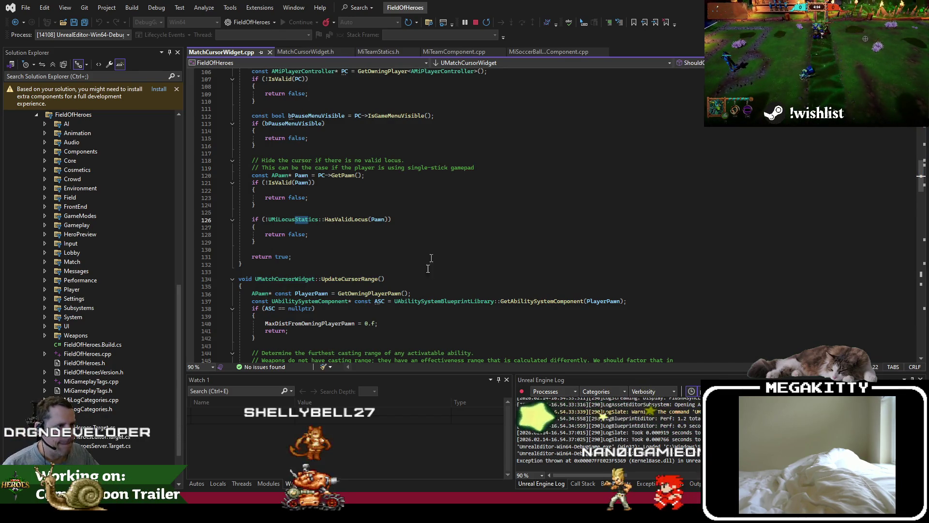
{"action": "scroll", "coordinate": [436, 242], "scroll_direction": "down", "scroll_amount": 20}
{"action": "left_click", "coordinate": [429, 295]}
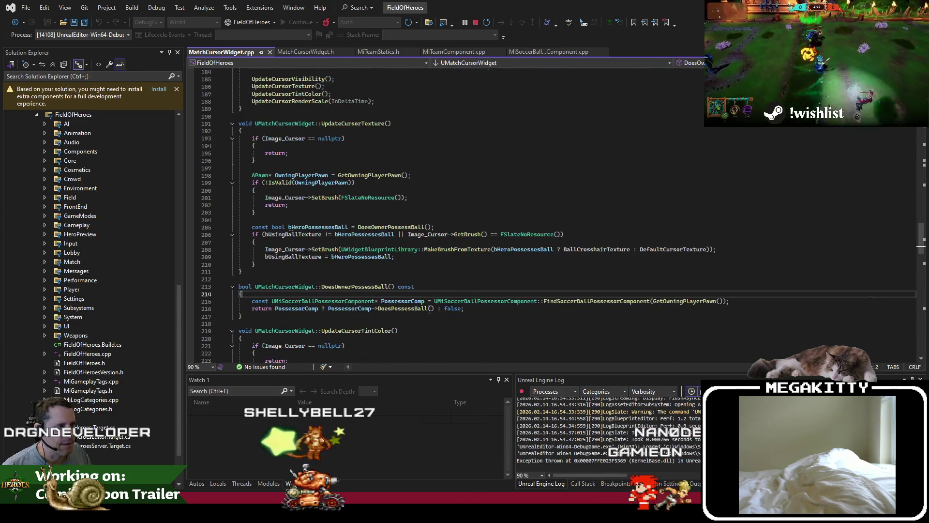
{"action": "key", "text": "Up"}
{"action": "key", "text": "Up"}
{"action": "key", "text": "Up"}
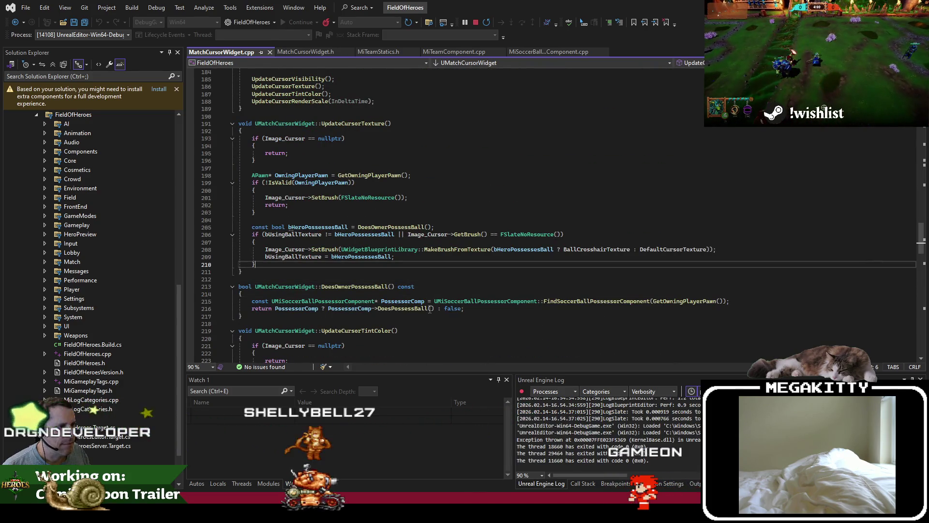
{"action": "key", "text": "Page_Down"}
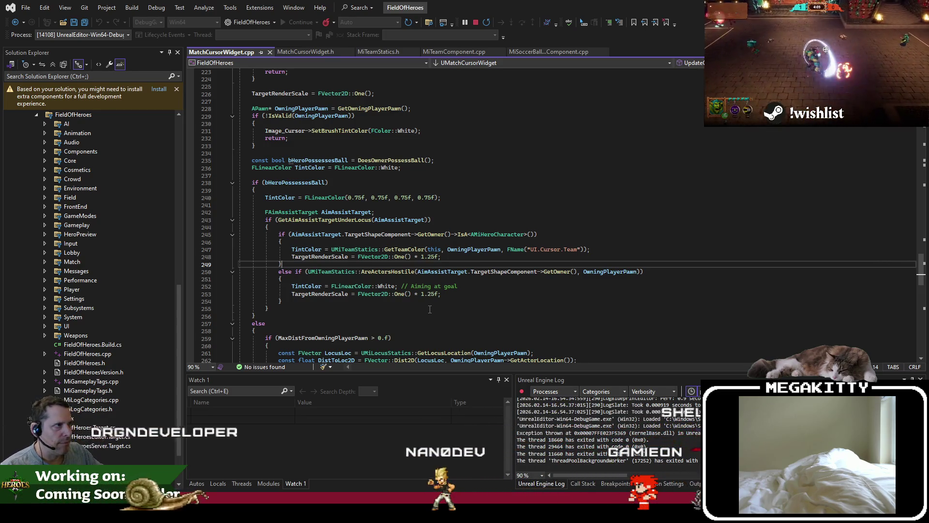
{"action": "left_click", "coordinate": [544, 190]}
{"action": "key", "text": "ctrl+shift+t"}
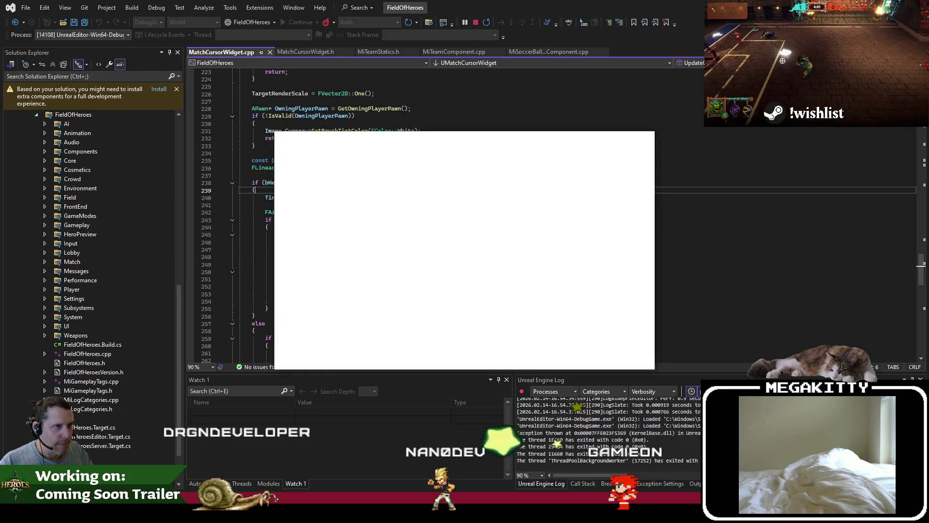
Step: Inspect the UpdateCursorTexture declaration and the UMiCursorWidget base class definition
{"action": "key", "text": "Escape"}
{"action": "right_click", "coordinate": [484, 174]}
{"action": "left_click", "coordinate": [576, 259]}
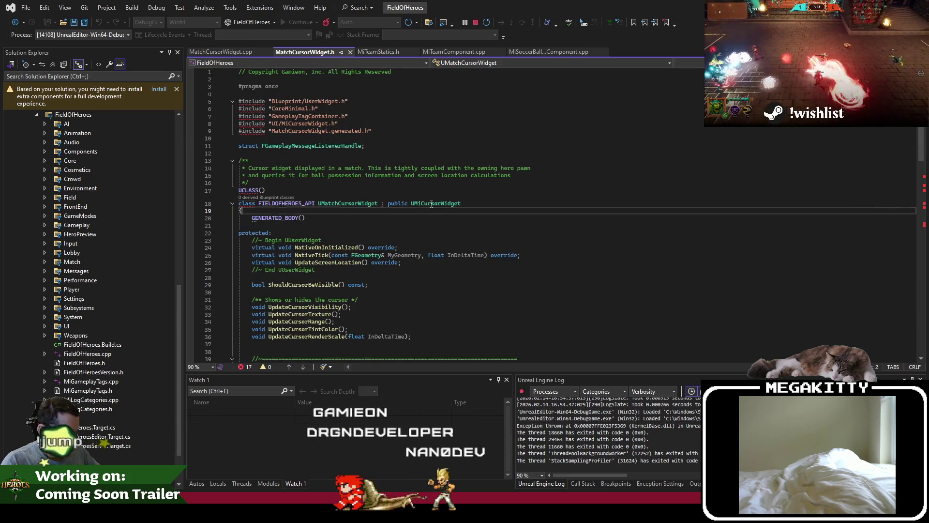
{"action": "key", "text": "F12"}
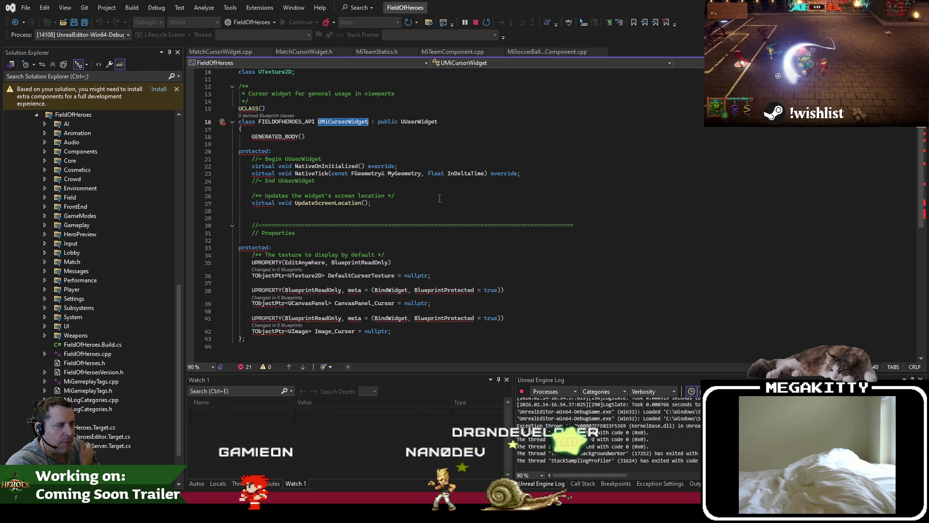
{"action": "left_click", "coordinate": [313, 52]}
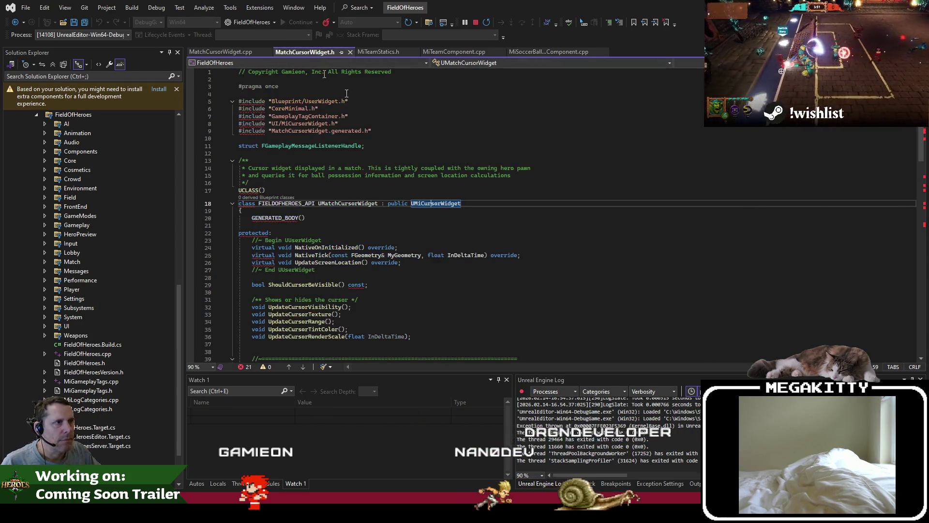
{"action": "left_click", "coordinate": [219, 52]}
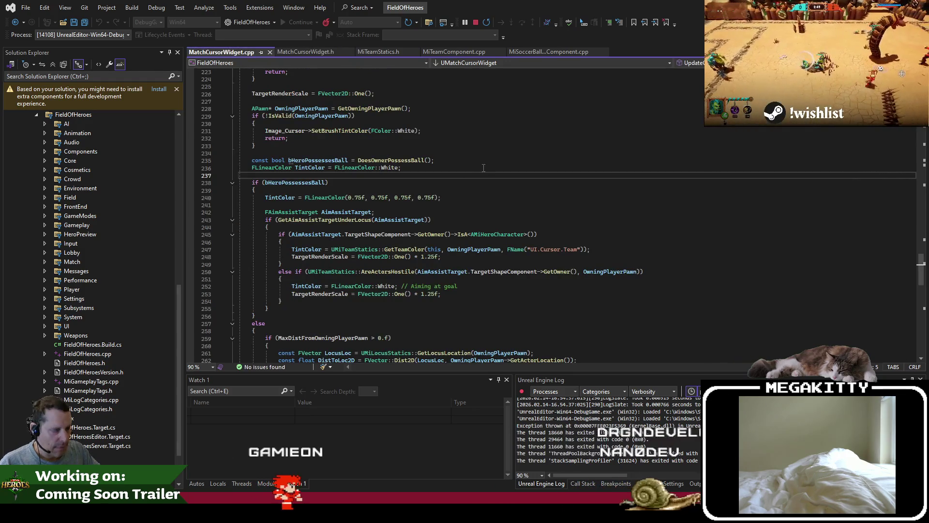
Step: Read ShouldCursorBeVisible's hiding conditions: game paused, no pawn, or no valid locus
{"action": "key", "text": "Right"}
{"action": "left_click", "coordinate": [572, 215]}
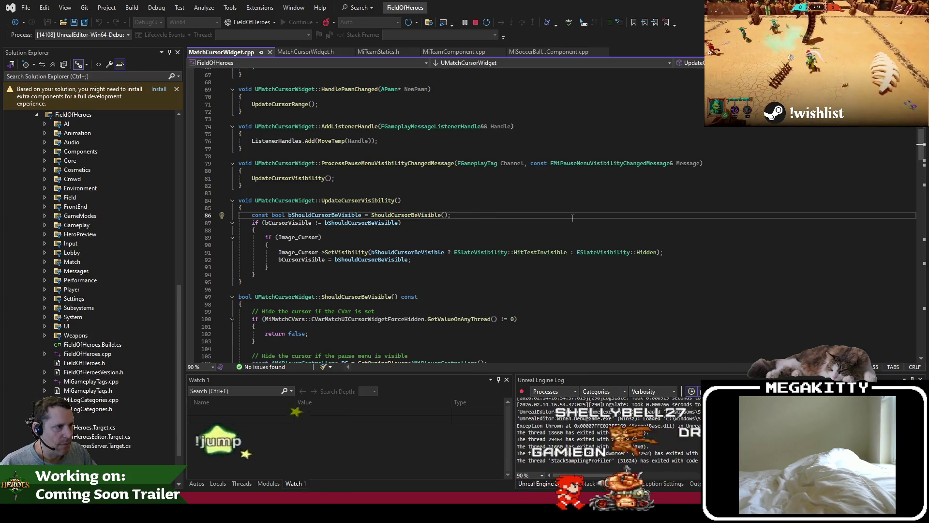
{"action": "key", "text": "F12"}
{"action": "scroll", "coordinate": [444, 265], "scroll_direction": "down", "scroll_amount": 2}
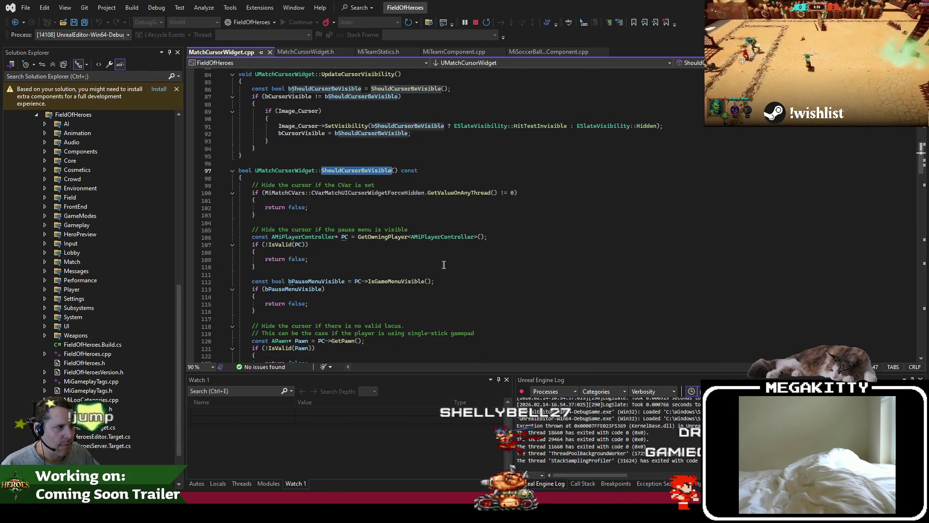
{"action": "scroll", "coordinate": [444, 264], "scroll_direction": "down", "scroll_amount": 1}
{"action": "left_click", "coordinate": [422, 254]}
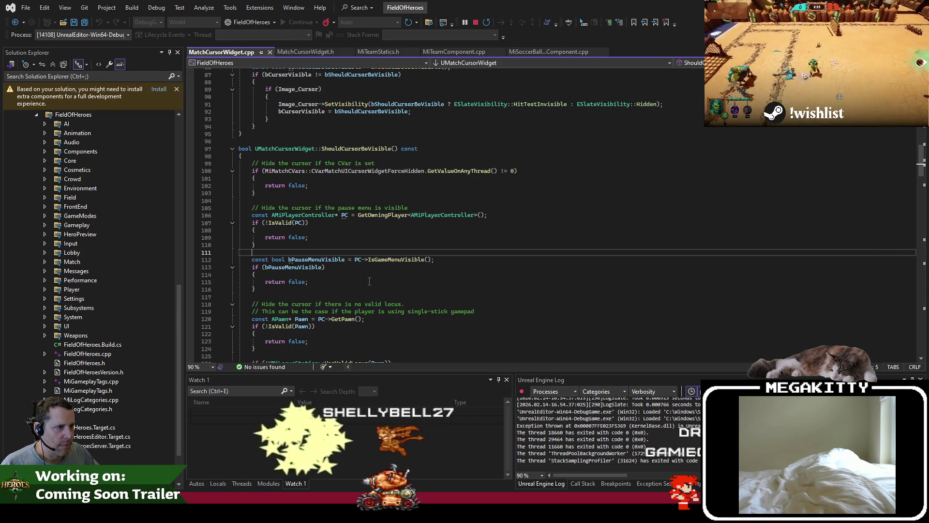
{"action": "scroll", "coordinate": [334, 255], "scroll_direction": "down", "scroll_amount": 6}
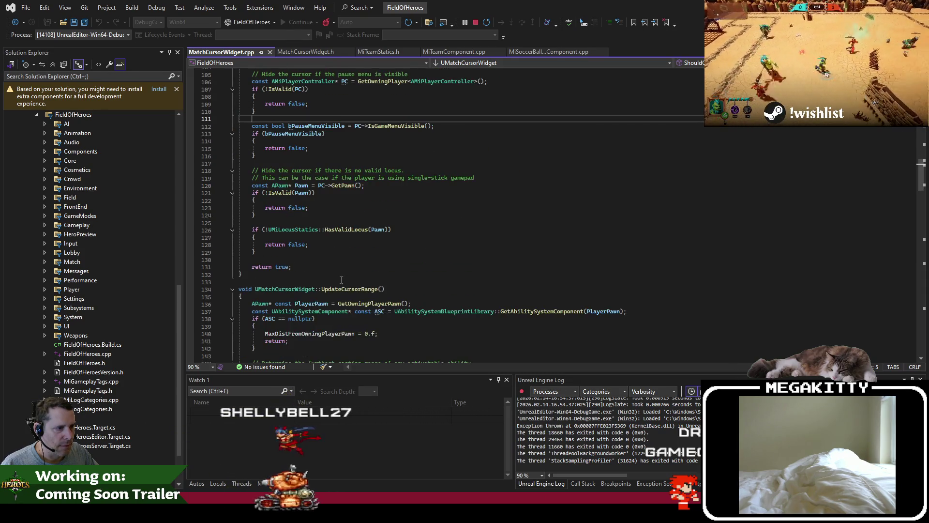
{"action": "scroll", "coordinate": [340, 275], "scroll_direction": "up", "scroll_amount": 2}
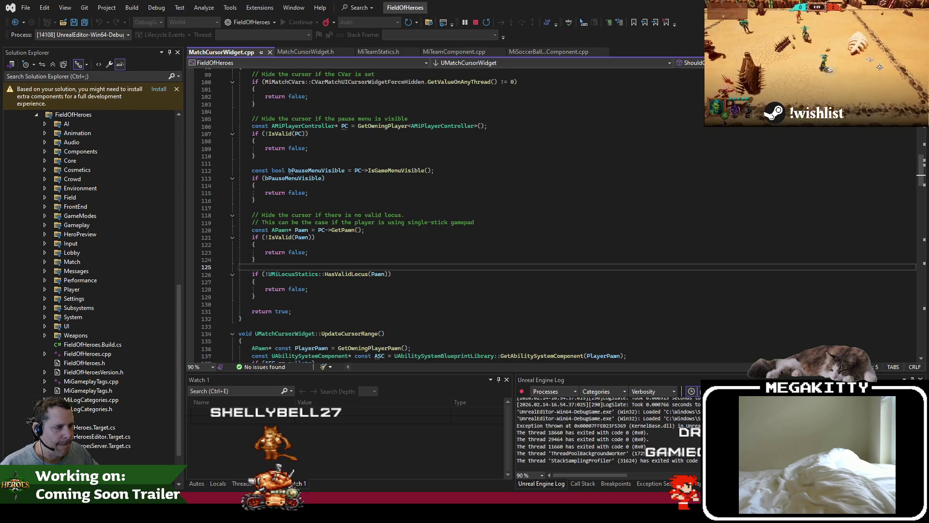
{"action": "key", "text": "alt+Tab"}
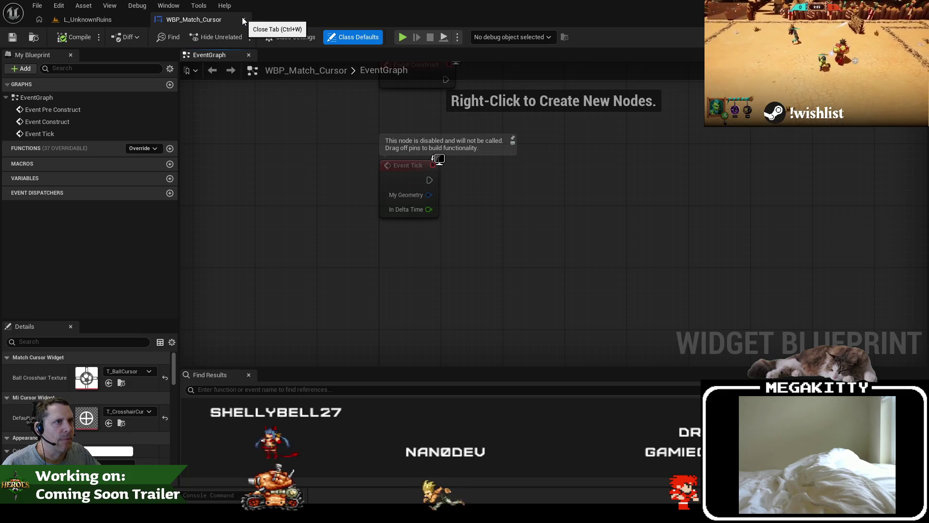
{"action": "left_click", "coordinate": [87, 20]}
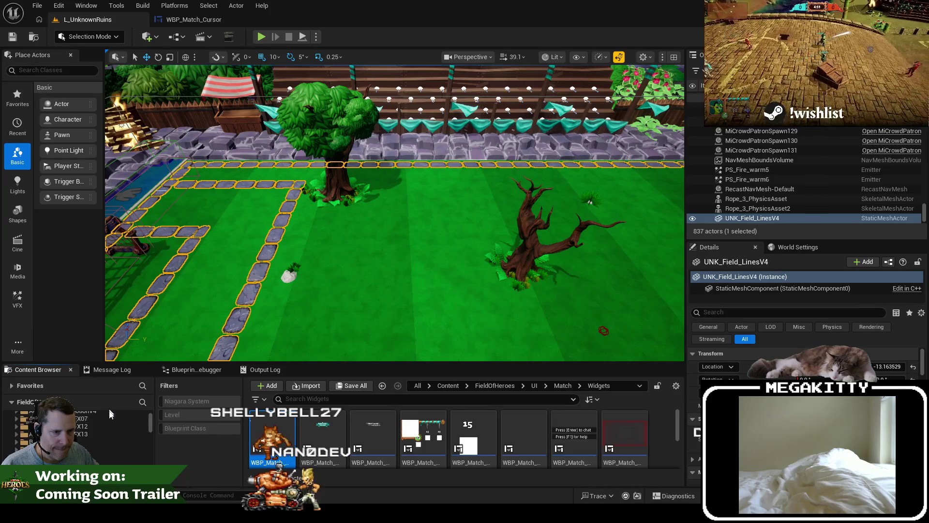
{"action": "scroll", "coordinate": [109, 419], "scroll_direction": "up", "scroll_amount": 3}
{"action": "left_click", "coordinate": [109, 418]}
{"action": "scroll", "coordinate": [108, 418], "scroll_direction": "down", "scroll_amount": 5}
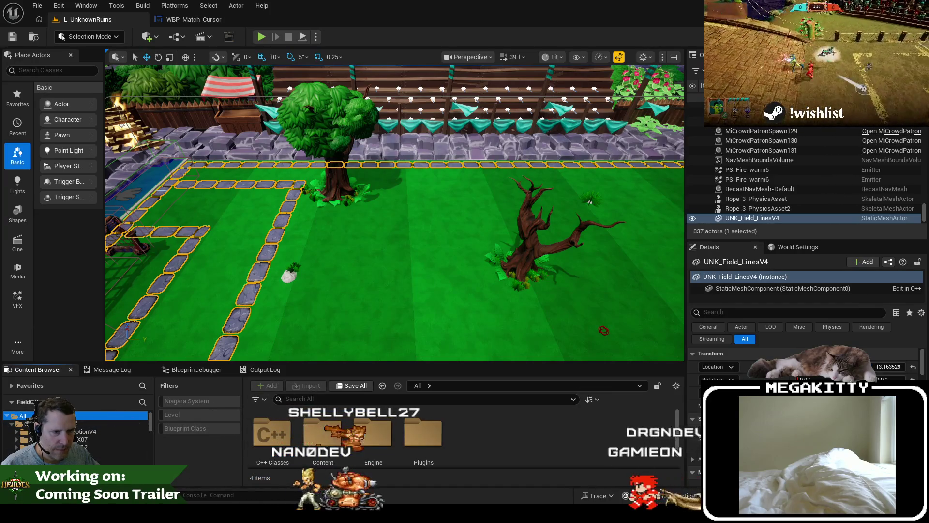
{"action": "left_click", "coordinate": [97, 432]}
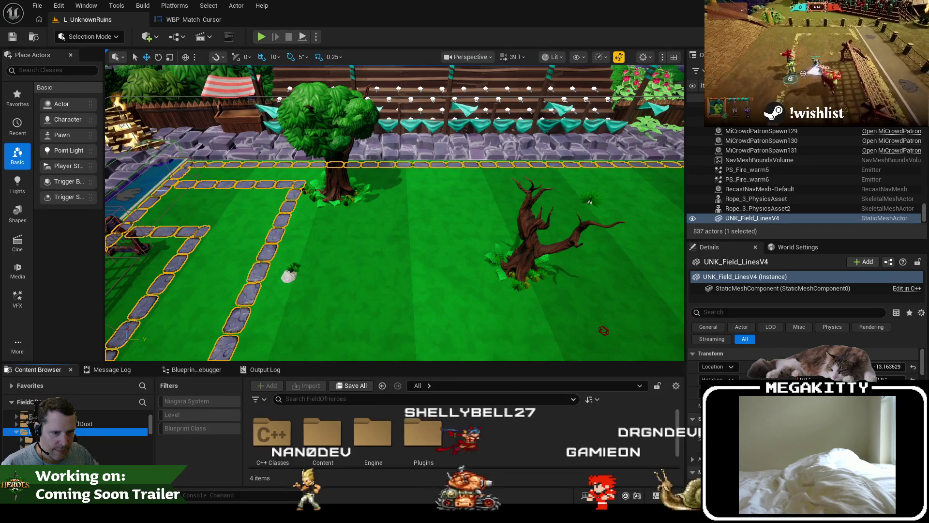
{"action": "type", "text": "pointer"}
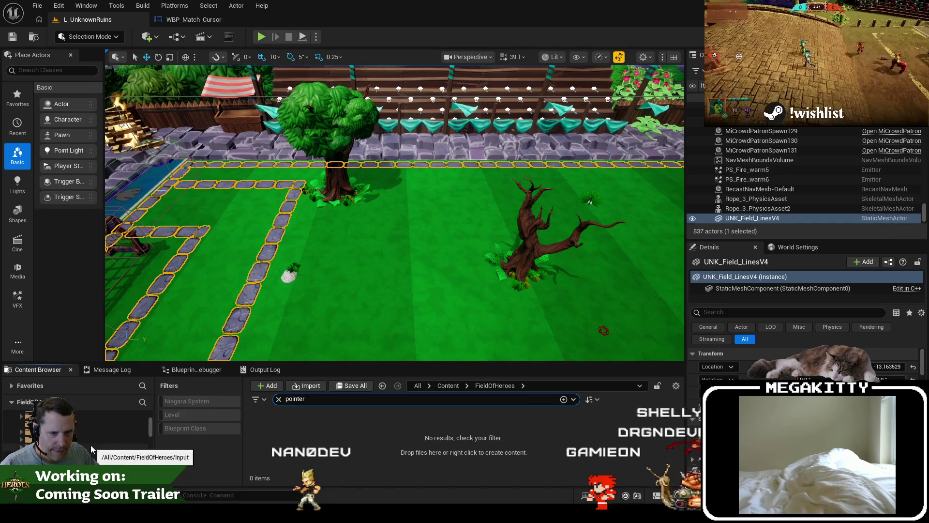
{"action": "key", "text": "ctrl+a"}
{"action": "type", "text": "wbp_ point"}
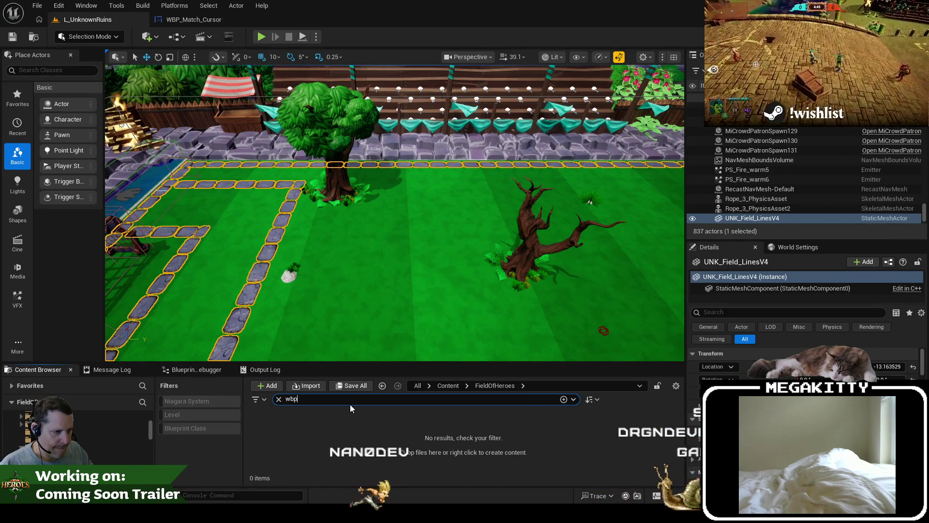
{"action": "key", "text": "ctrl+a"}
{"action": "type", "text": "pointer"}
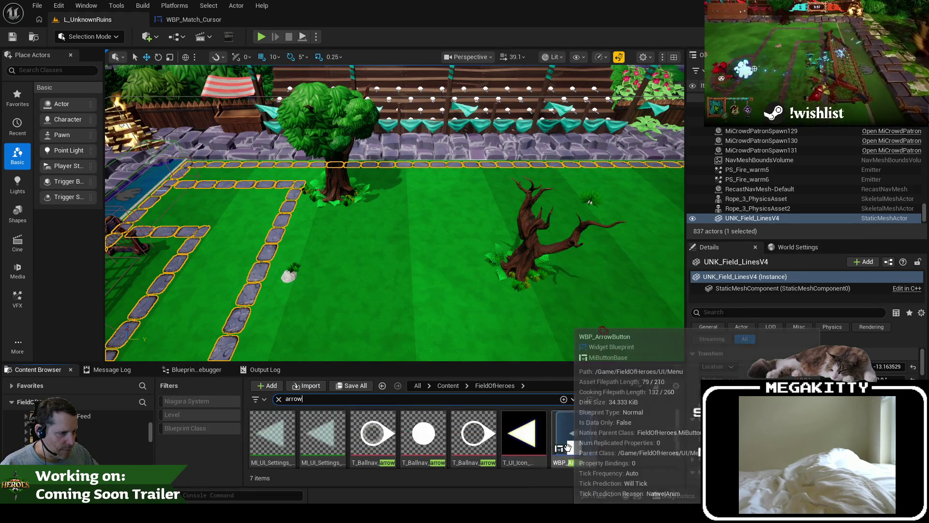
{"action": "scroll", "coordinate": [79, 432], "scroll_direction": "up", "scroll_amount": 3}
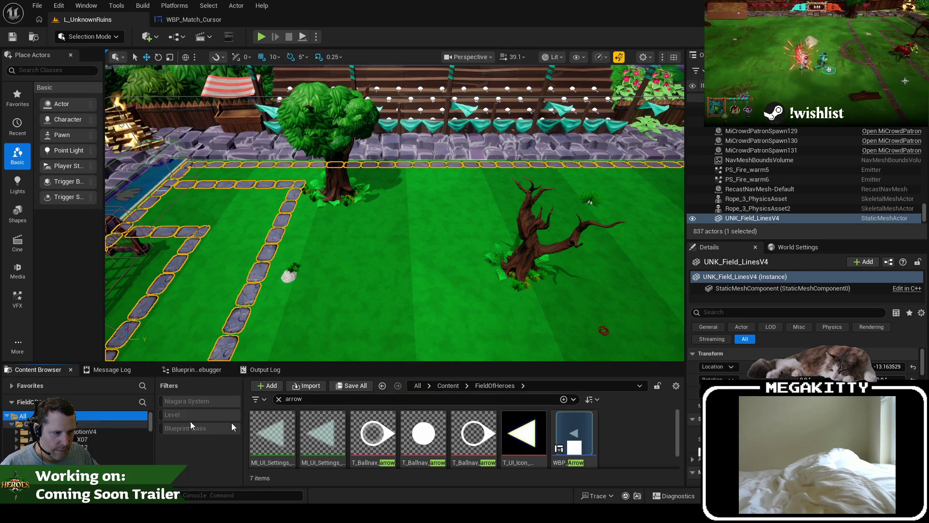
{"action": "scroll", "coordinate": [329, 426], "scroll_direction": "down", "scroll_amount": 10}
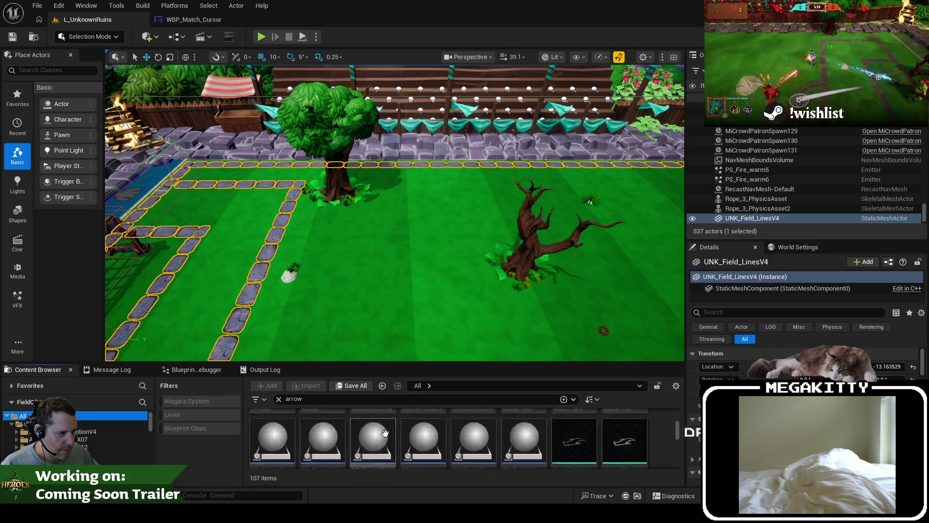
{"action": "scroll", "coordinate": [385, 432], "scroll_direction": "down", "scroll_amount": 1}
{"action": "type", "text": "mouse"}
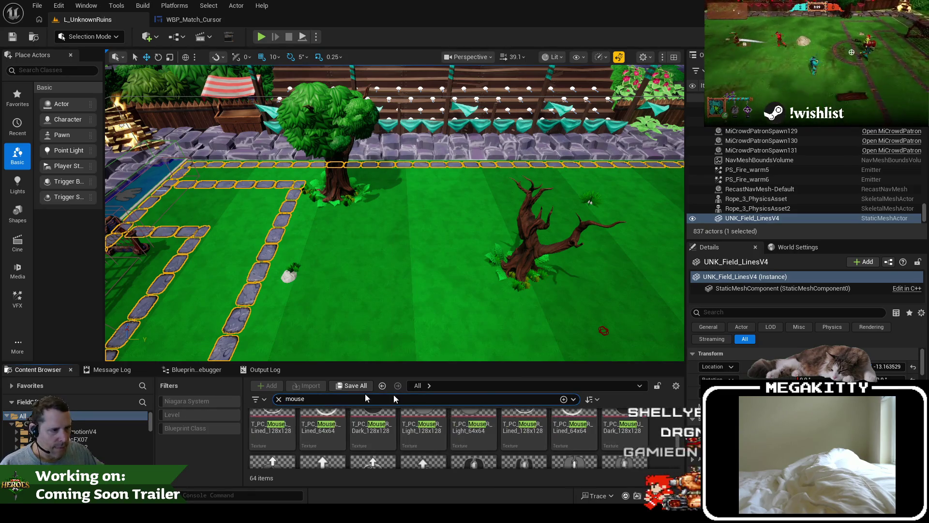
{"action": "left_click_drag", "start_coordinate": [464, 363], "coordinate": [463, 310]}
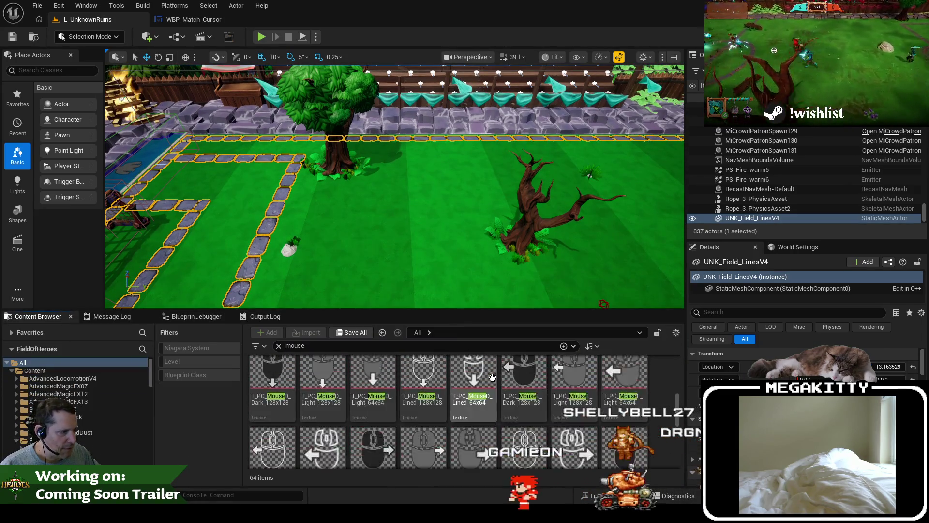
{"action": "scroll", "coordinate": [677, 391], "scroll_direction": "down", "scroll_amount": 5}
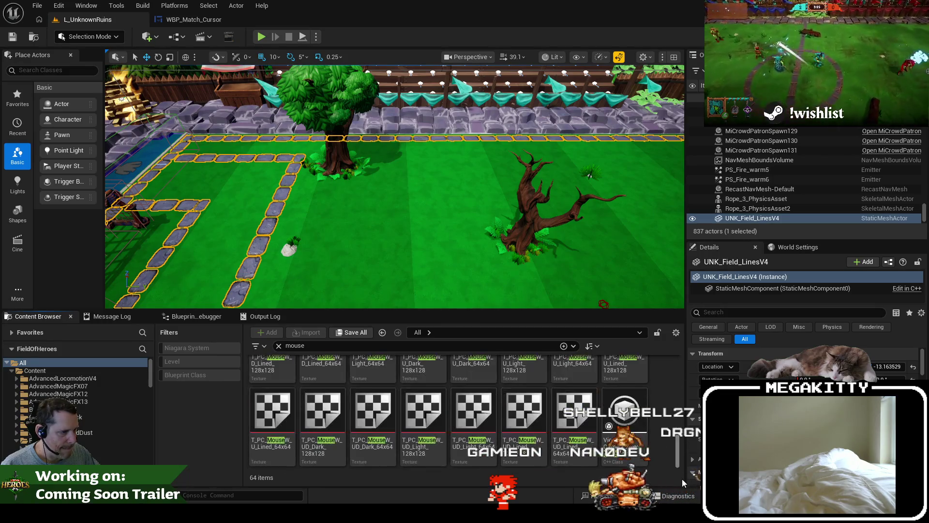
{"action": "scroll", "coordinate": [435, 411], "scroll_direction": "up", "scroll_amount": 5}
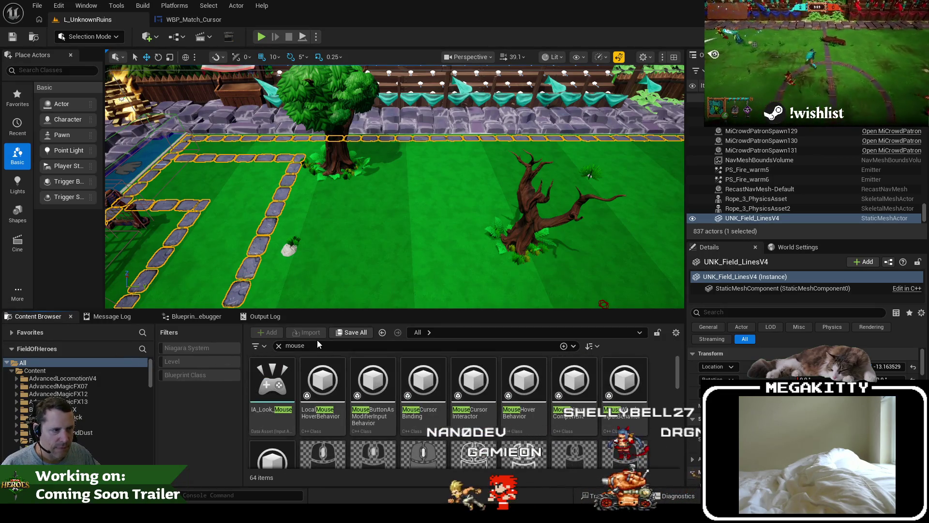
{"action": "key", "text": "ctrl+a"}
{"action": "type", "text": "pointer"}
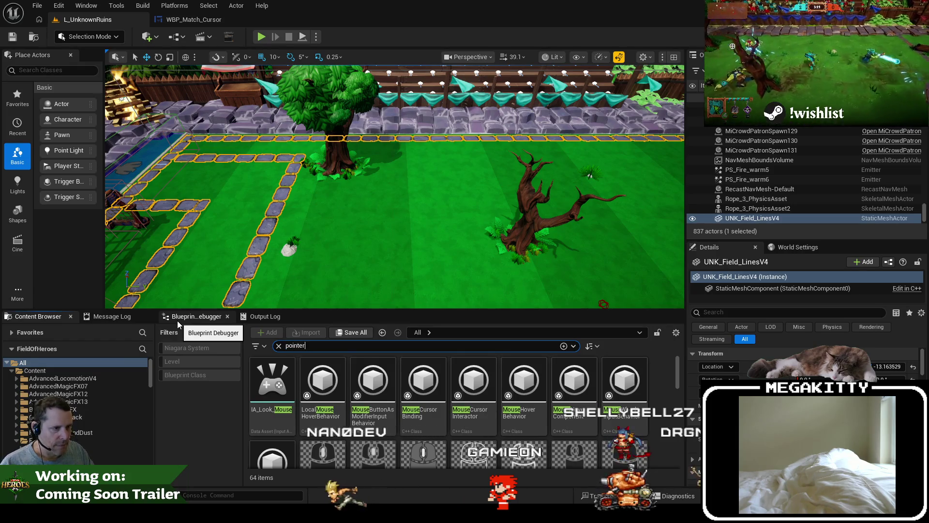
{"action": "left_click", "coordinate": [193, 20]}
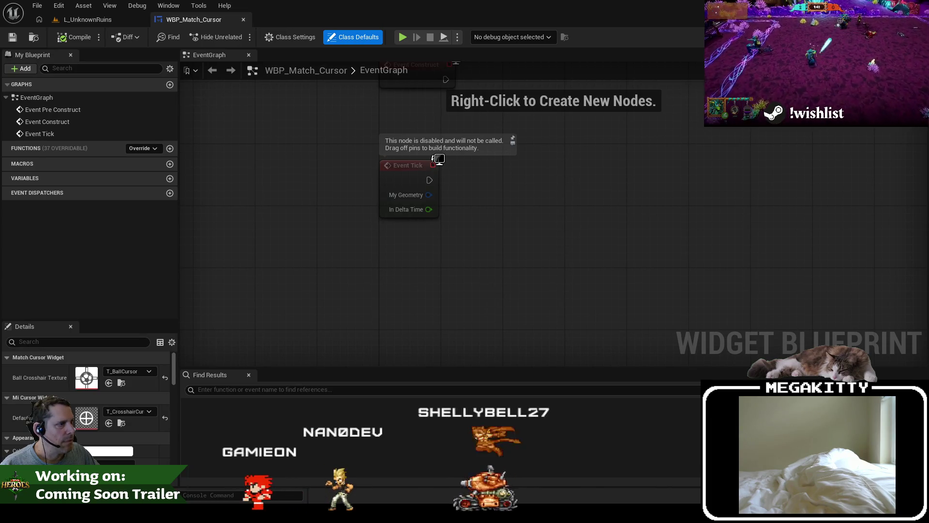
Step: Check WBP_Match_Cursor's Designer layout, return to its graph, then go back to Visual Studio
{"action": "left_click", "coordinate": [888, 37]}
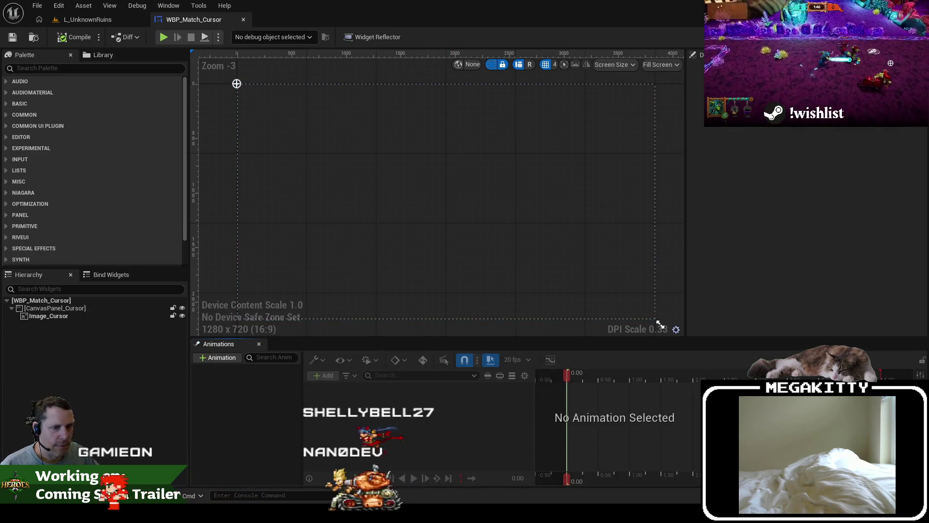
{"action": "key", "text": "ctrl+f"}
{"action": "scroll", "coordinate": [113, 417], "scroll_direction": "down", "scroll_amount": 5}
{"action": "scroll", "coordinate": [139, 444], "scroll_direction": "up", "scroll_amount": 5}
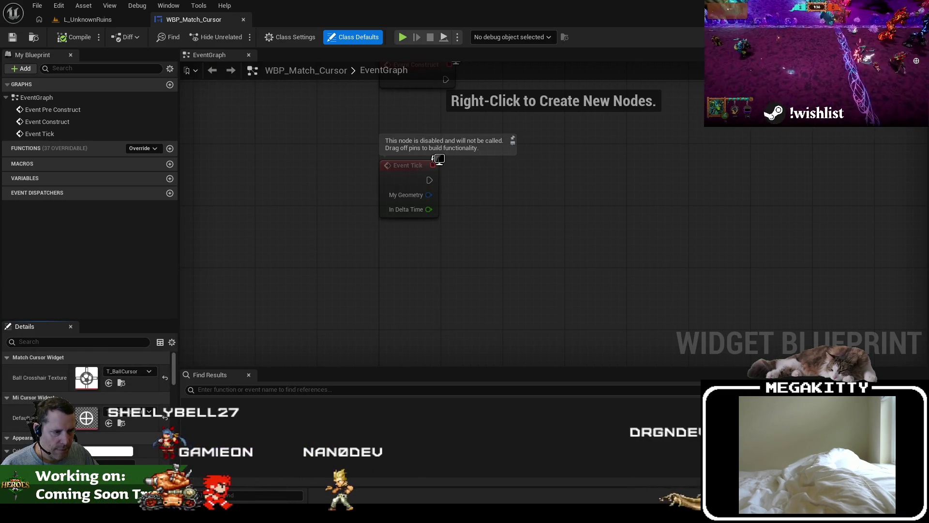
{"action": "key", "text": "alt+Tab"}
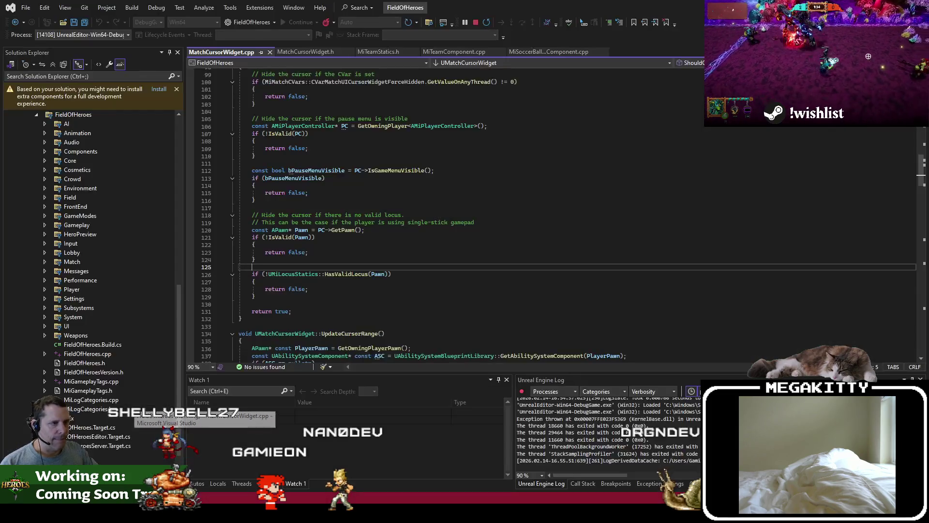
Step: Jump from the pause menu check to MatchCursorWidget.h and the UMiCursorWidget class declaration
{"action": "left_click", "coordinate": [510, 170]}
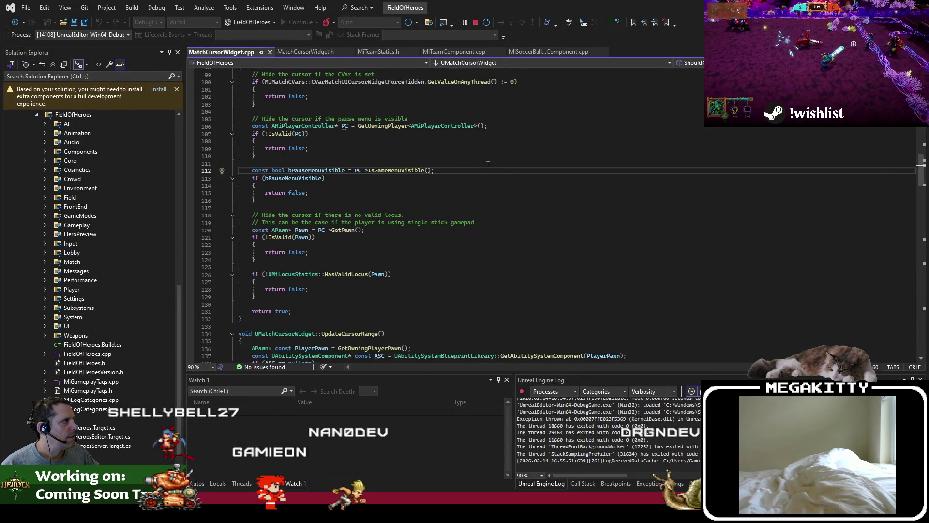
{"action": "scroll", "coordinate": [411, 129], "scroll_direction": "up", "scroll_amount": 13}
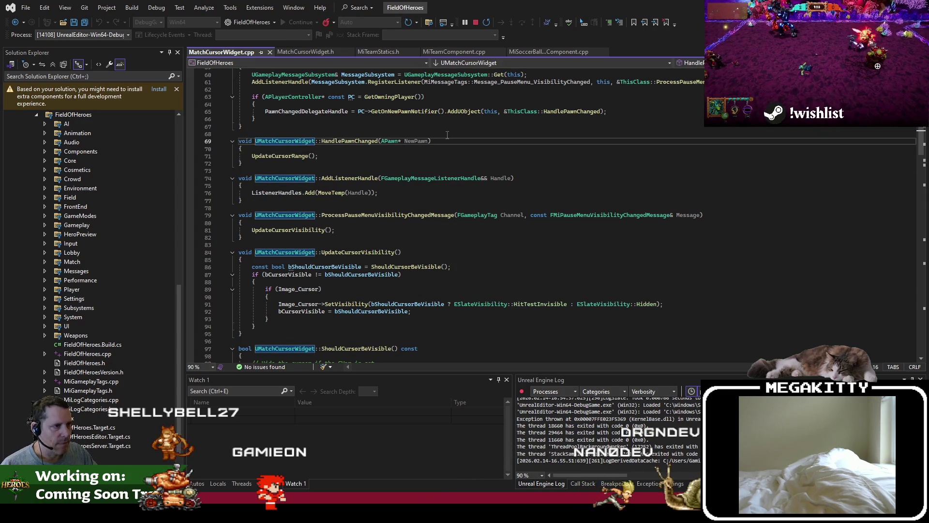
{"action": "key", "text": "F12"}
{"action": "left_click", "coordinate": [433, 200]}
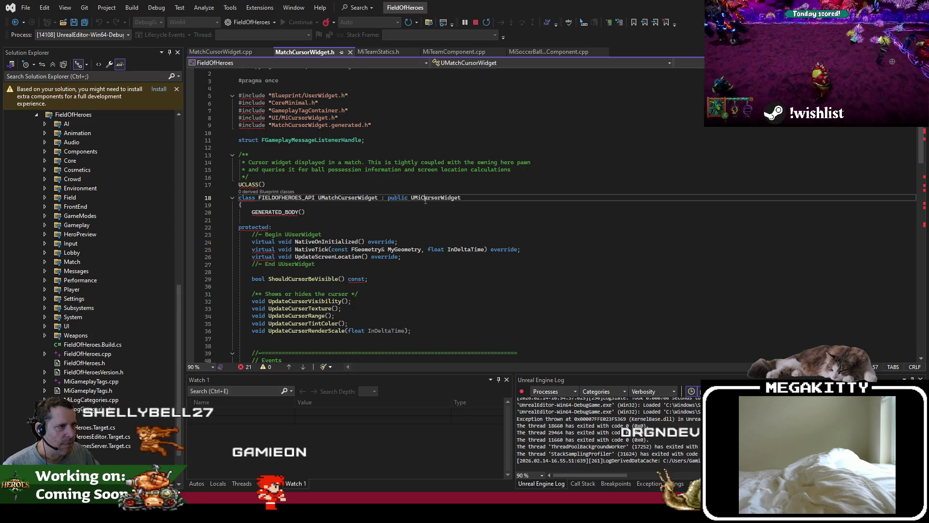
{"action": "key", "text": "F12"}
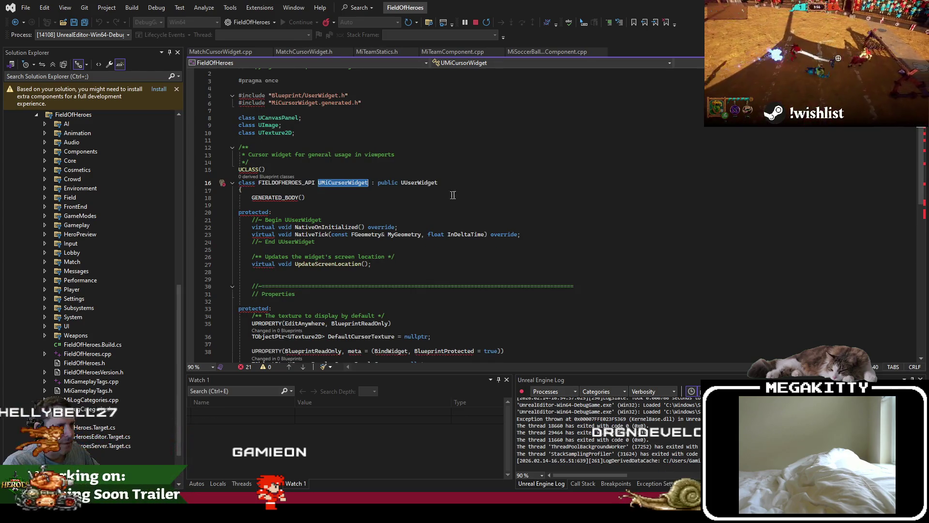
Step: Search all project files for 'matchstatechan', then return to the Unreal blueprint graph
{"action": "left_click", "coordinate": [429, 21]}
{"action": "type", "text": "matchs"}
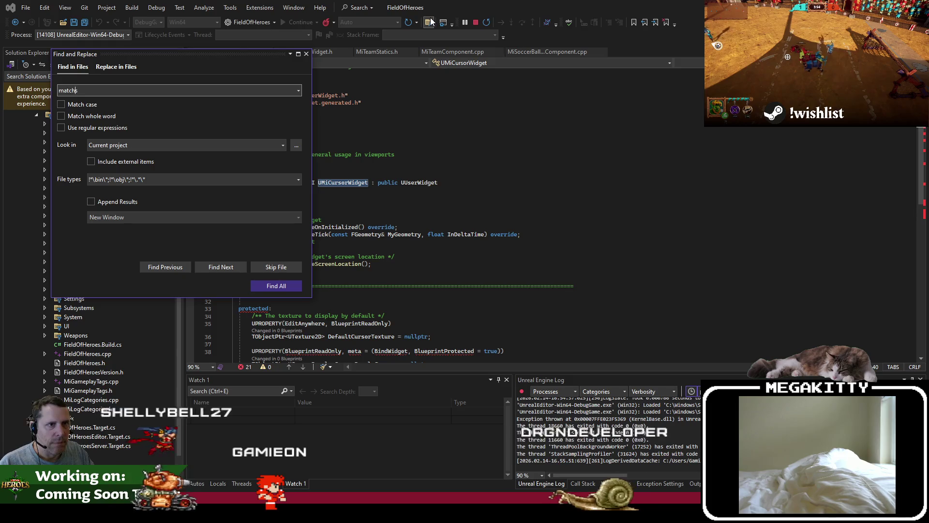
{"action": "type", "text": "tatechan"}
{"action": "key", "text": "Return"}
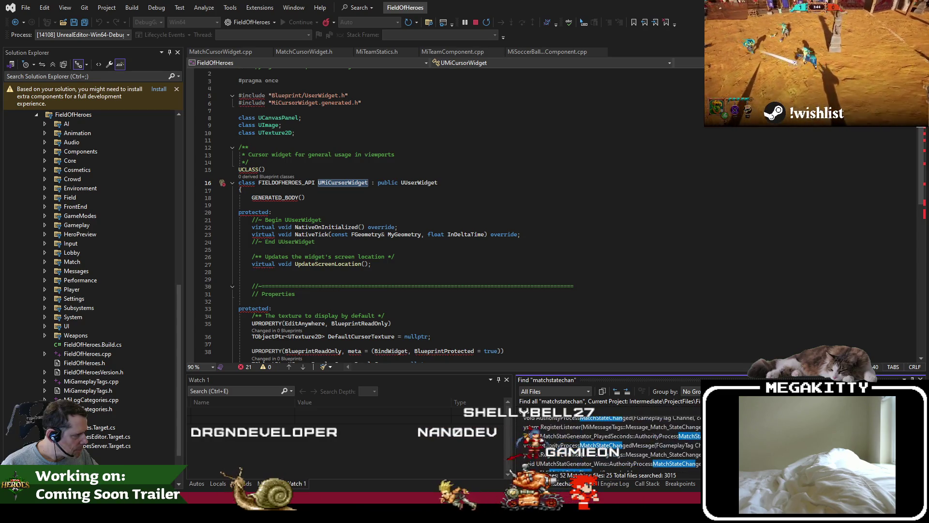
{"action": "key", "text": "alt+Tab"}
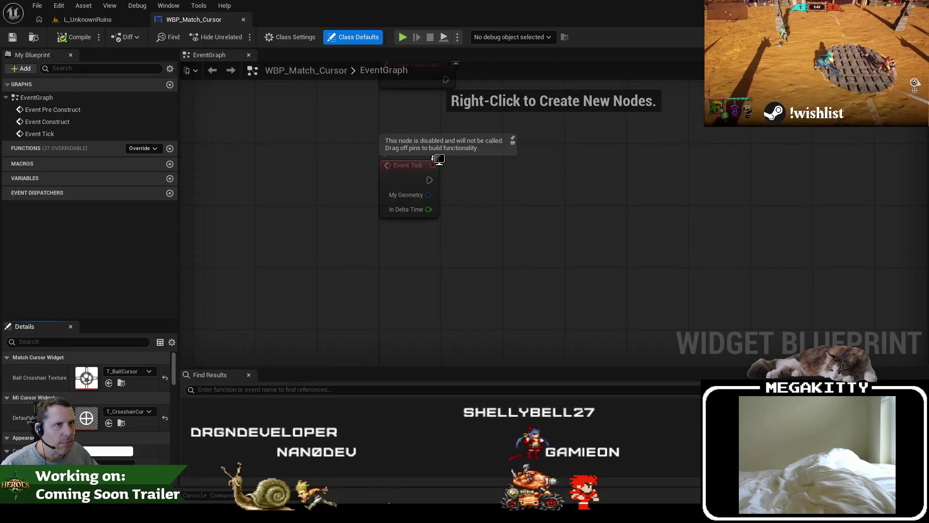
Step: Run a Find in Blueprints search for 'matchstatechange'
{"action": "left_click", "coordinate": [199, 5]}
{"action": "mouse_move", "coordinate": [250, 90]}
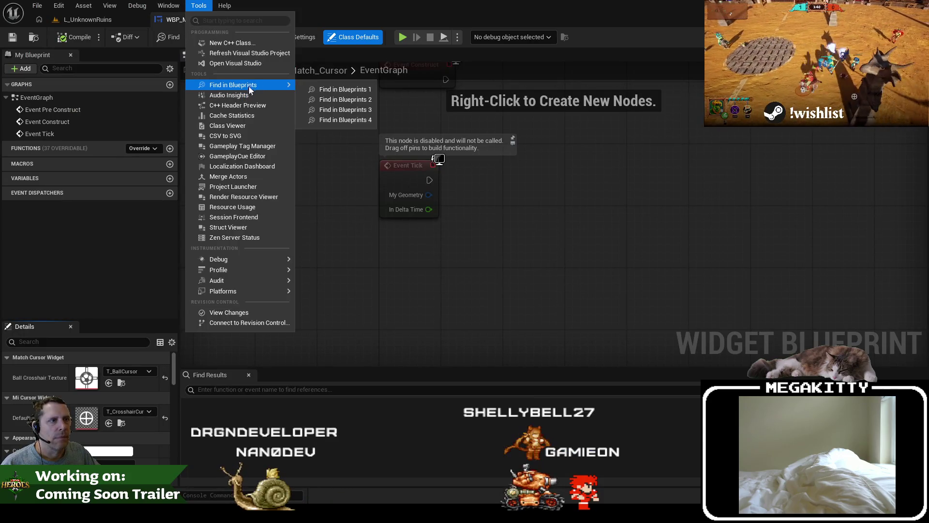
{"action": "left_click", "coordinate": [328, 88]}
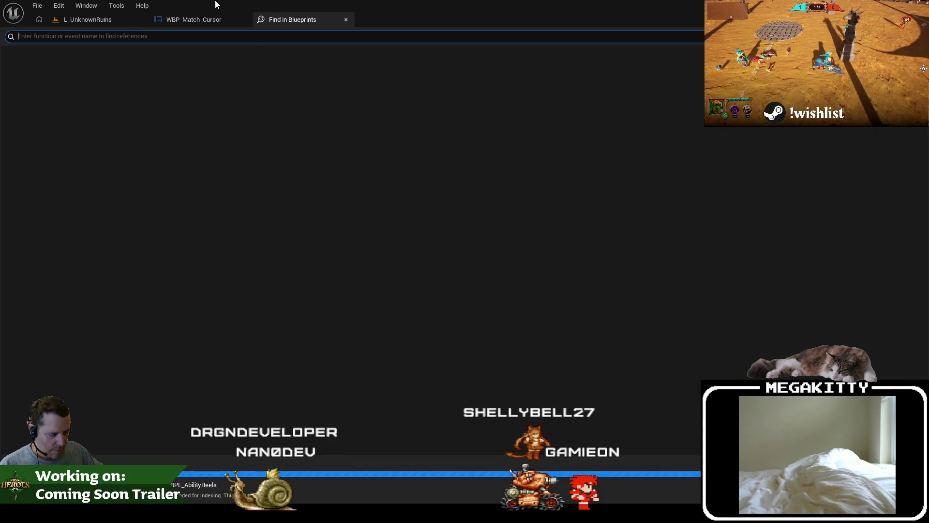
{"action": "type", "text": "matchst"}
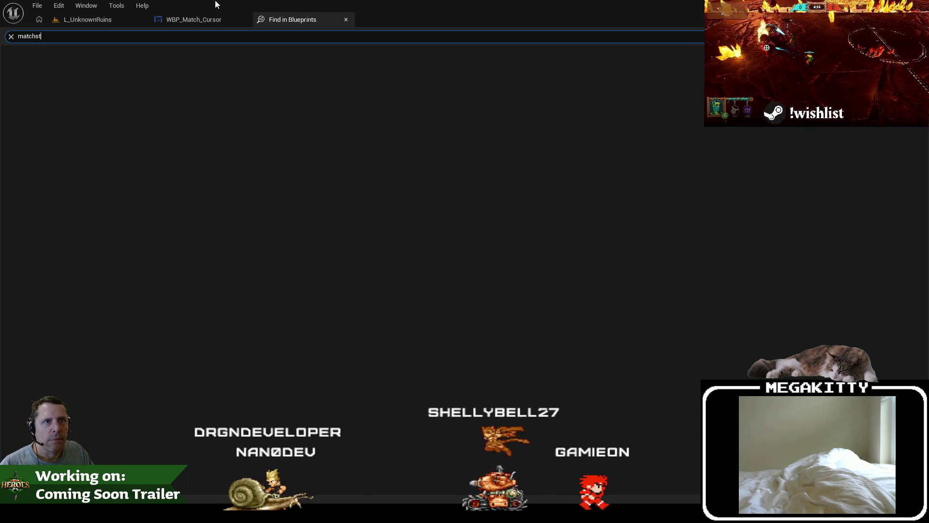
{"action": "type", "text": "atechange"}
{"action": "key", "text": "Return"}
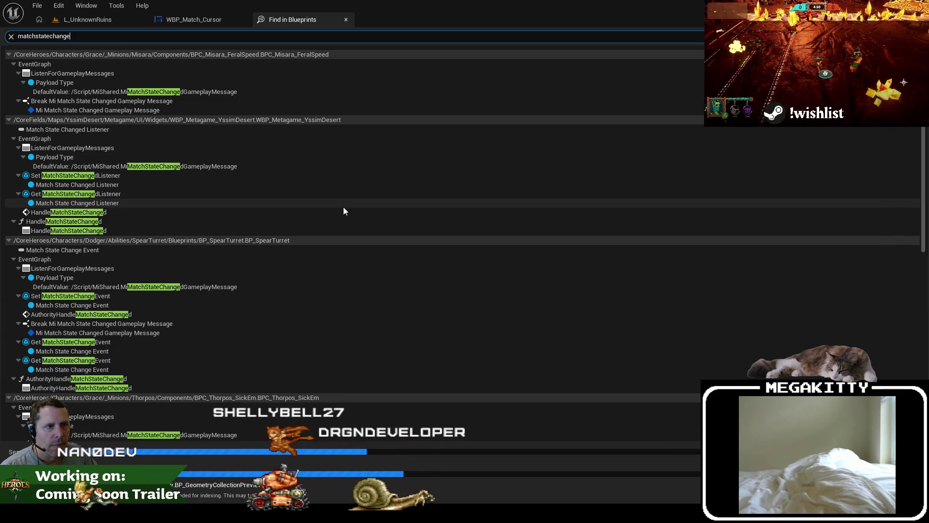
Step: Compare the results against the mouse pointer bug report, then return to the L_UnknownRuins level
{"action": "key", "text": "alt+Tab"}
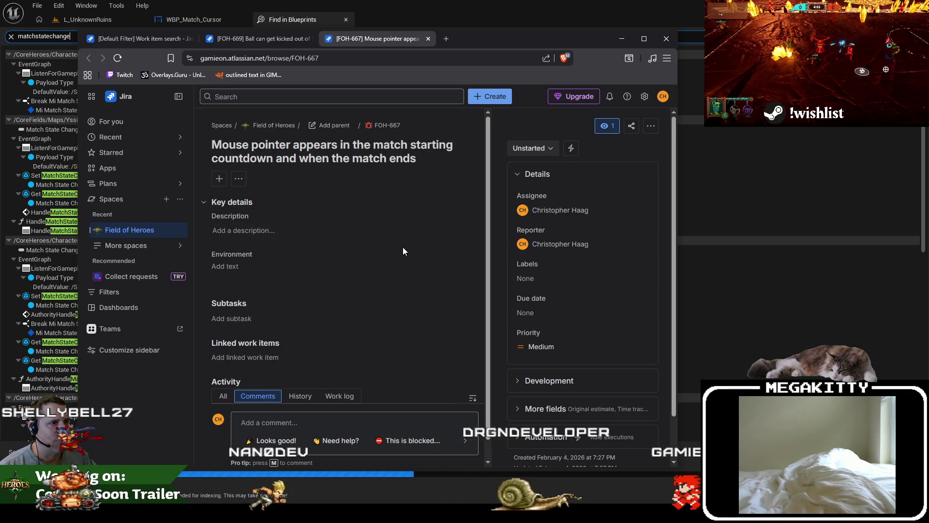
{"action": "key", "text": "alt+Tab"}
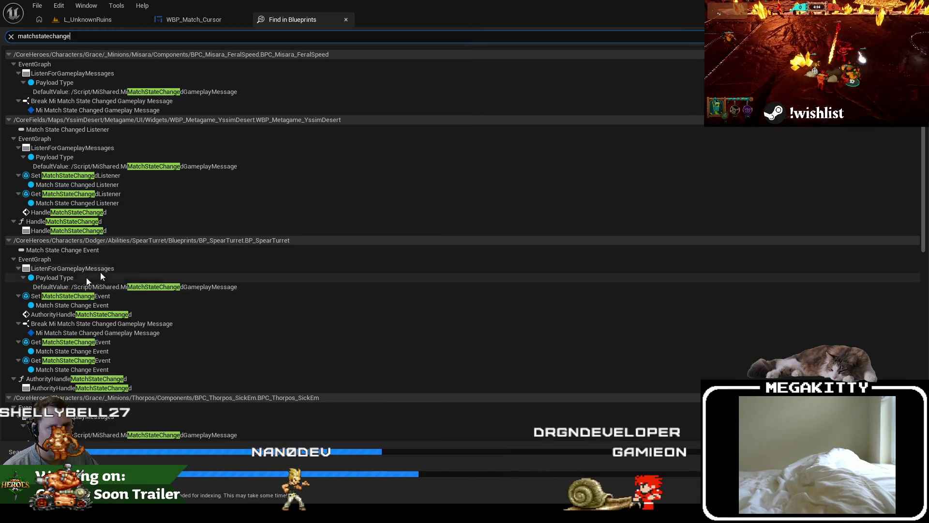
{"action": "scroll", "coordinate": [223, 241], "scroll_direction": "down", "scroll_amount": 5}
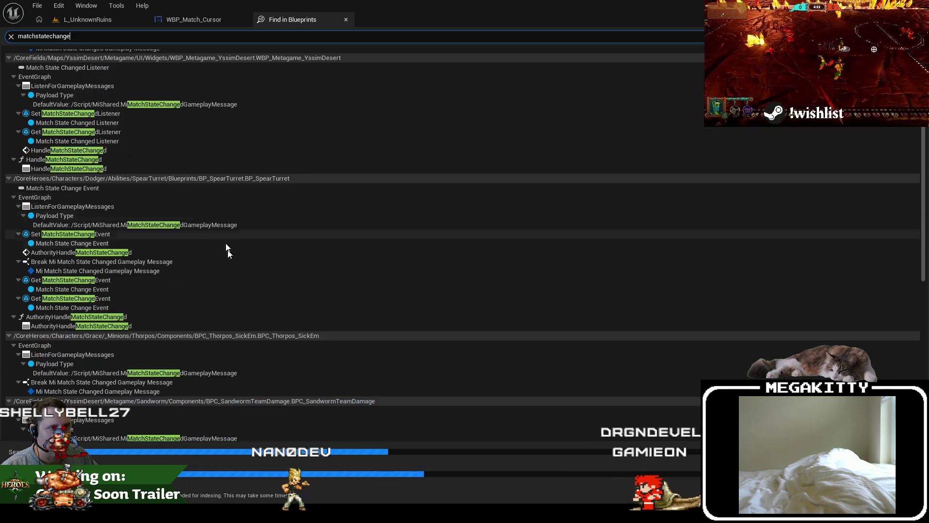
{"action": "scroll", "coordinate": [254, 315], "scroll_direction": "down", "scroll_amount": 9}
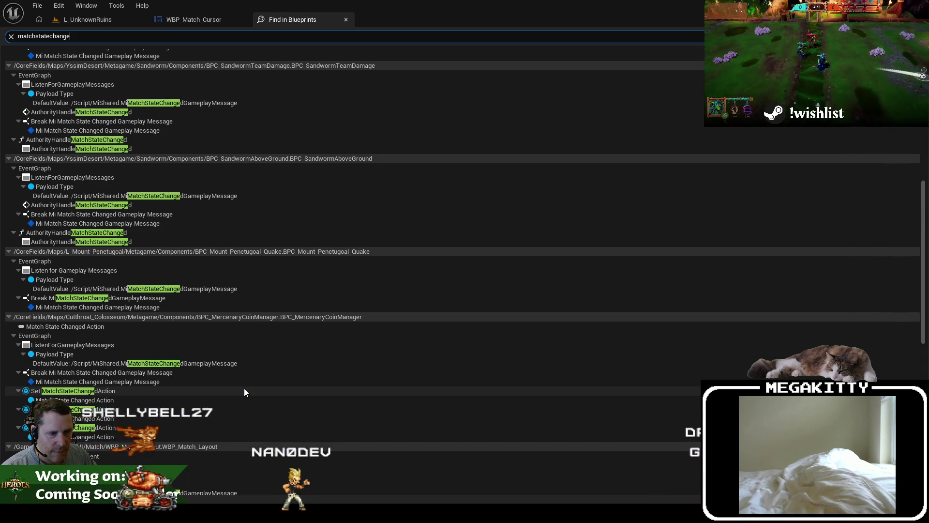
{"action": "scroll", "coordinate": [244, 391], "scroll_direction": "down", "scroll_amount": 3}
{"action": "scroll", "coordinate": [244, 391], "scroll_direction": "down", "scroll_amount": 2}
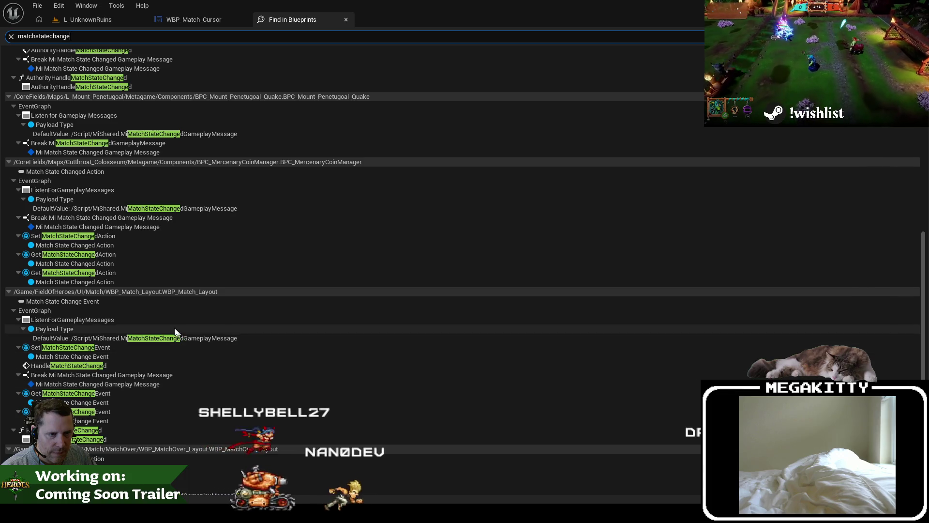
{"action": "left_click", "coordinate": [88, 19]}
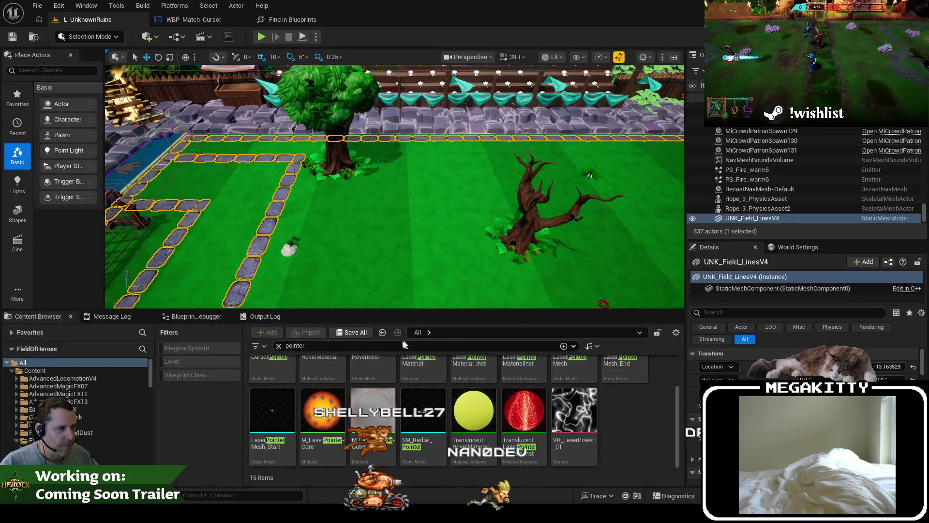
Step: Search the Content Browser for 'wbp_match_lay' and open WBP_Match_Layout
{"action": "key", "text": "ctrl+a"}
{"action": "type", "text": "wbp_matchlay"}
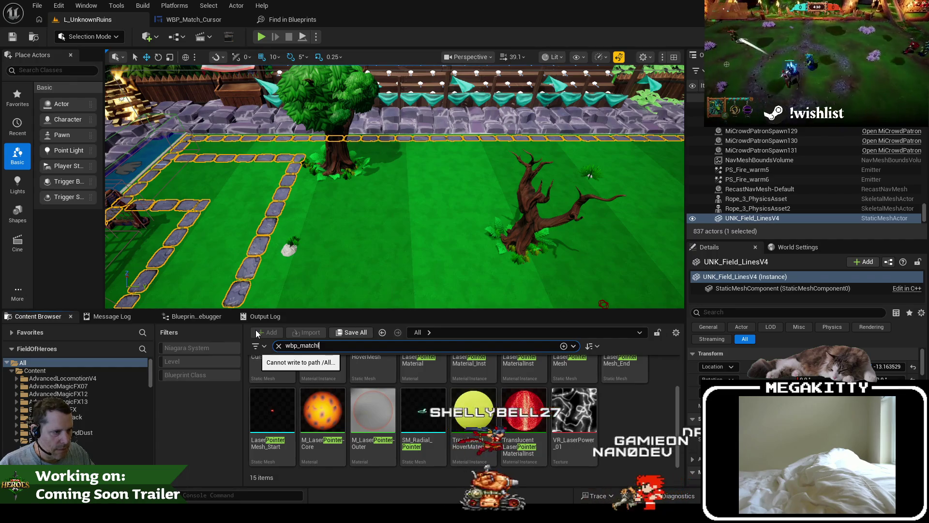
{"action": "key", "text": "BackSpace"}
{"action": "key", "text": "BackSpace"}
{"action": "key", "text": "BackSpace"}
{"action": "type", "text": "_"}
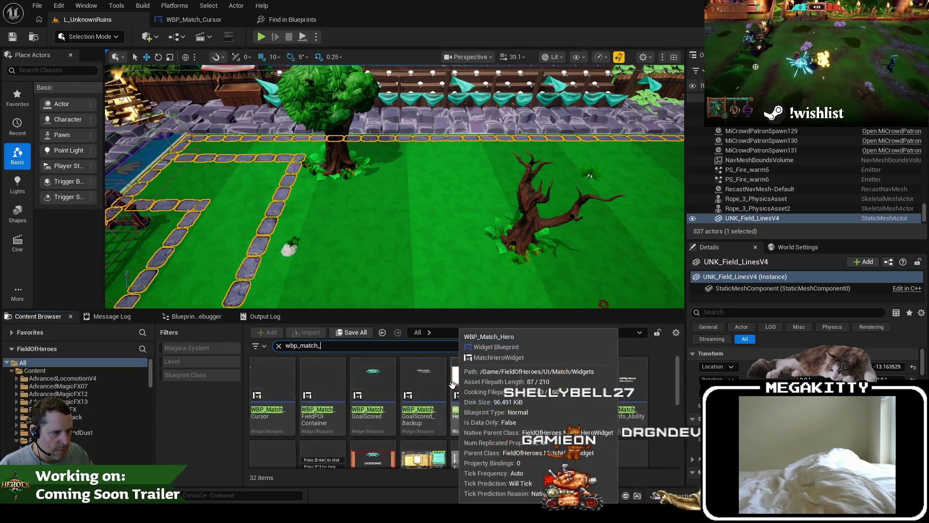
{"action": "type", "text": "lay"}
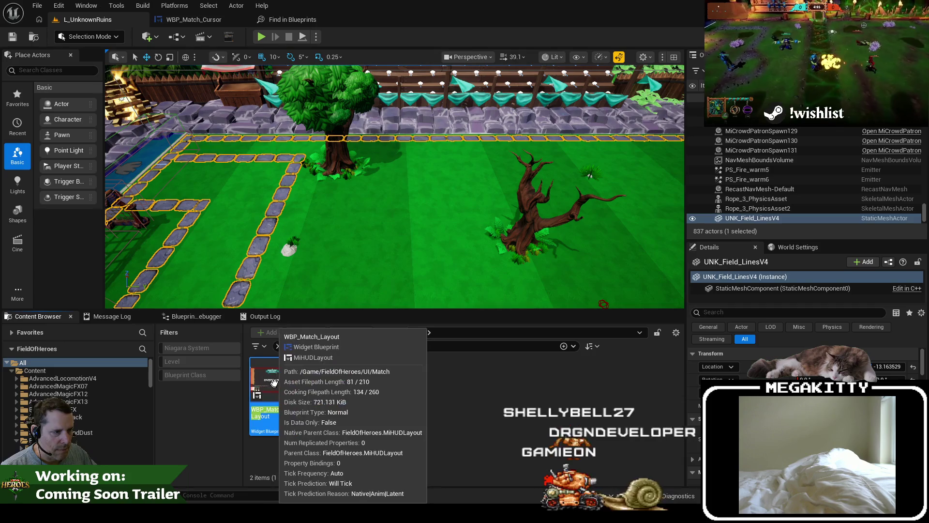
{"action": "double_click", "coordinate": [277, 387]}
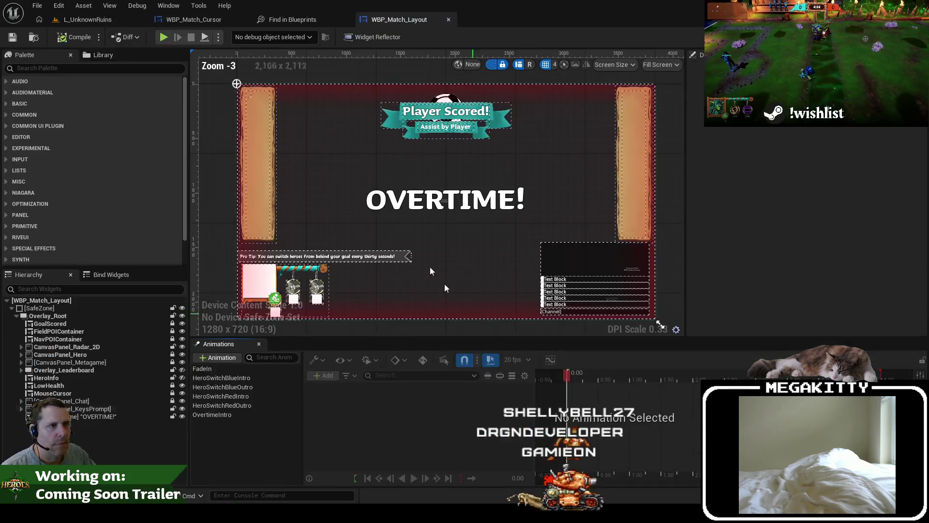
Step: Inspect the MouseCursor widget's cursor textures, then return to the L_UnknownRuins level
{"action": "scroll", "coordinate": [237, 84], "scroll_direction": "up", "scroll_amount": 2}
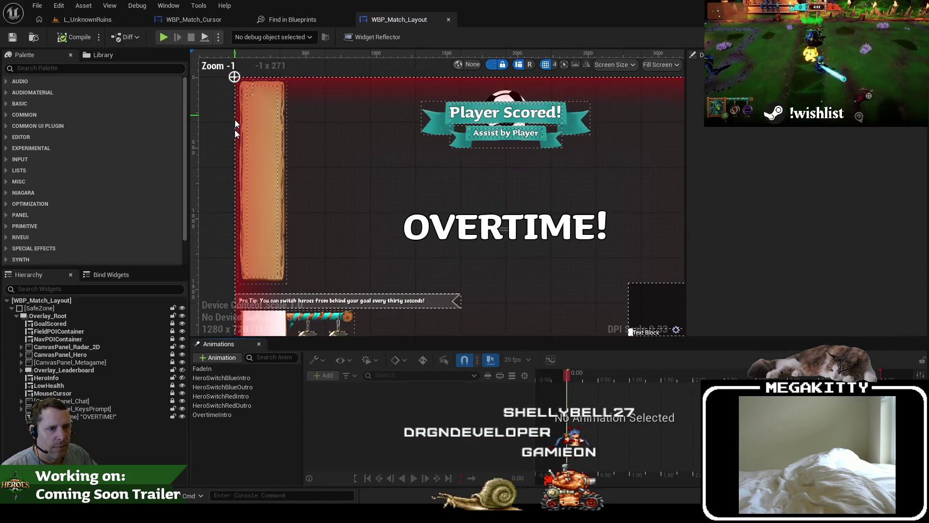
{"action": "scroll", "coordinate": [473, 160], "scroll_direction": "down", "scroll_amount": 2}
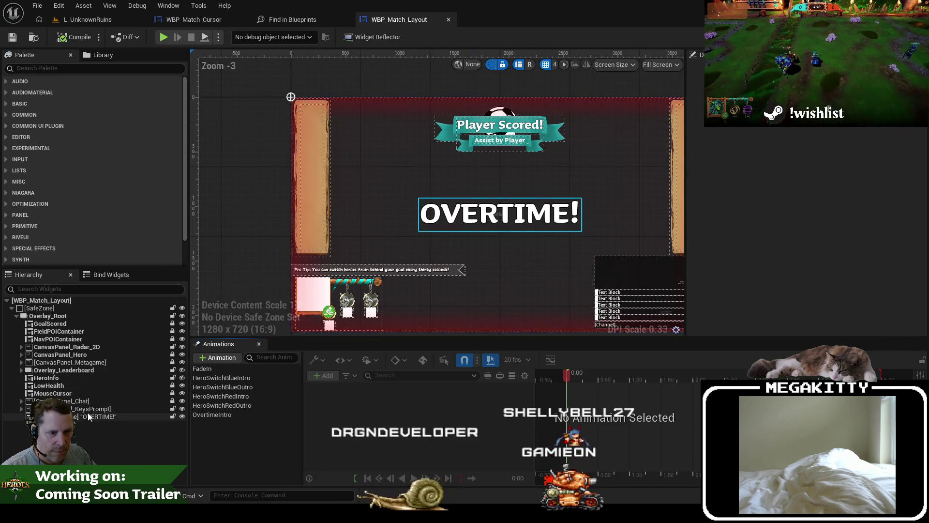
{"action": "left_click", "coordinate": [63, 393]}
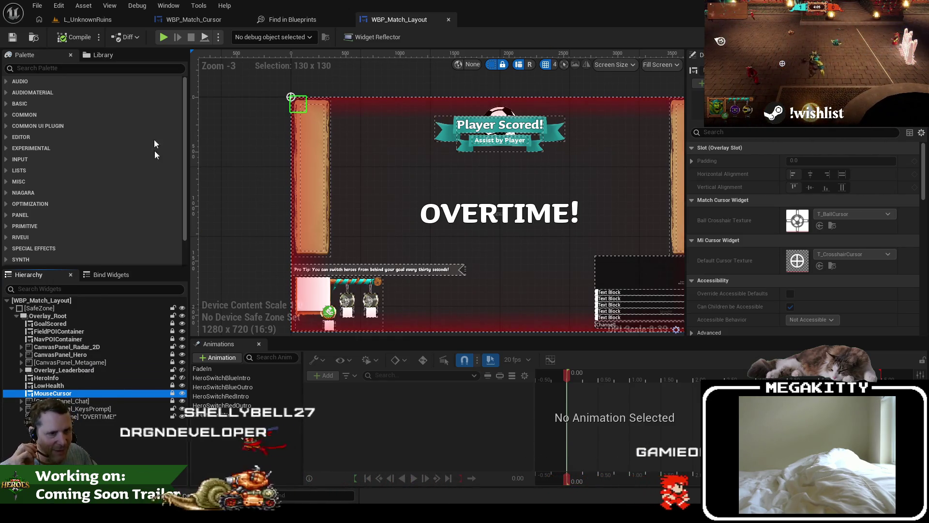
{"action": "left_click", "coordinate": [94, 24]}
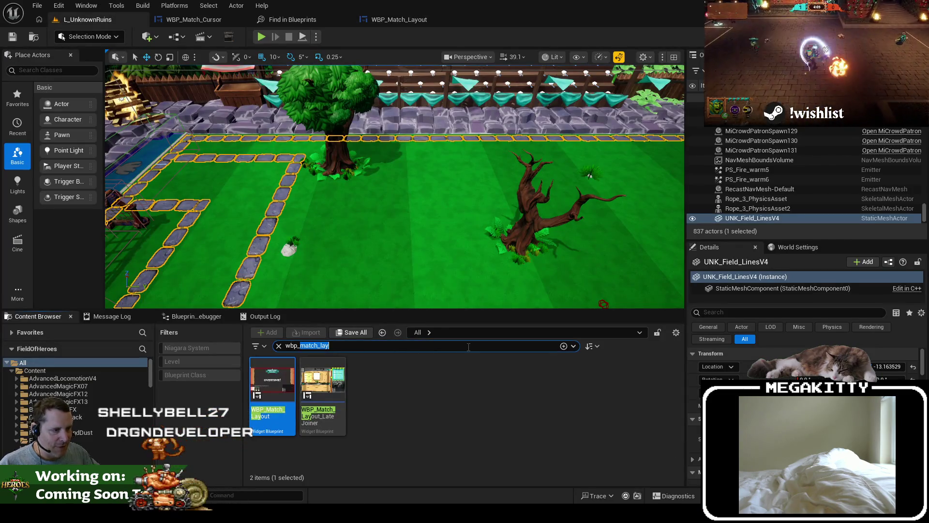
Step: Try pointer, mouse and arrow widget searches, then empty the Content Browser search field
{"action": "type", "text": "int"}
{"action": "key", "text": "BackSpace"}
{"action": "key", "text": "BackSpace"}
{"action": "key", "text": "BackSpace"}
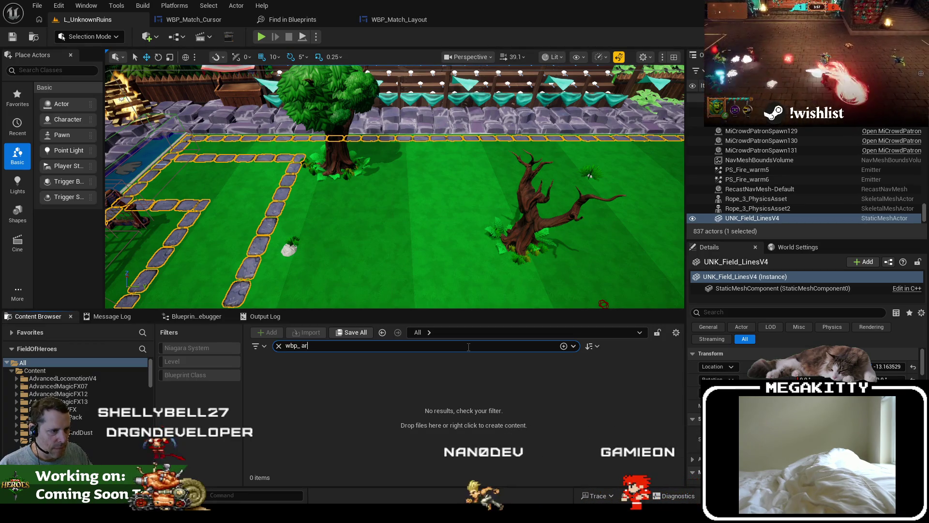
{"action": "key", "text": "ctrl+a"}
{"action": "key", "text": "BackSpace"}
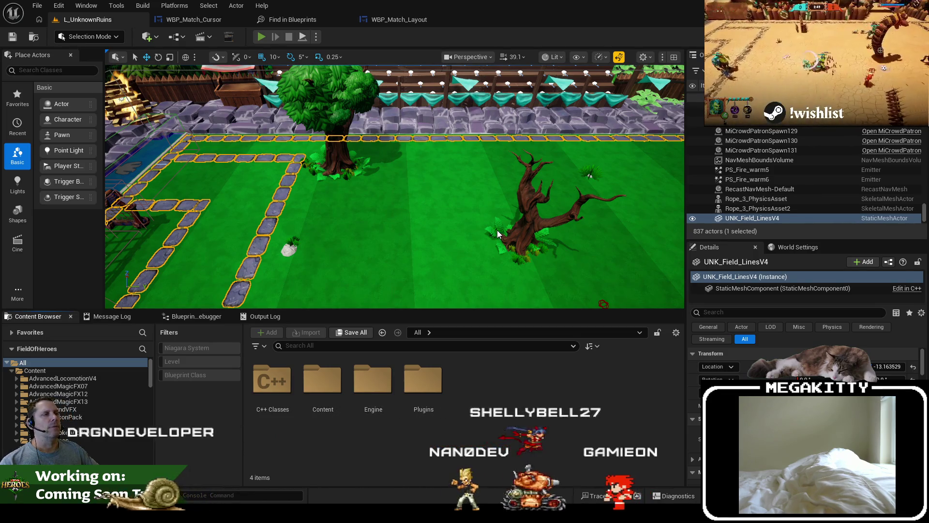
Step: Start a Play-in-Editor session, free the mouse, and ready up to begin the match
{"action": "key", "text": "alt+p"}
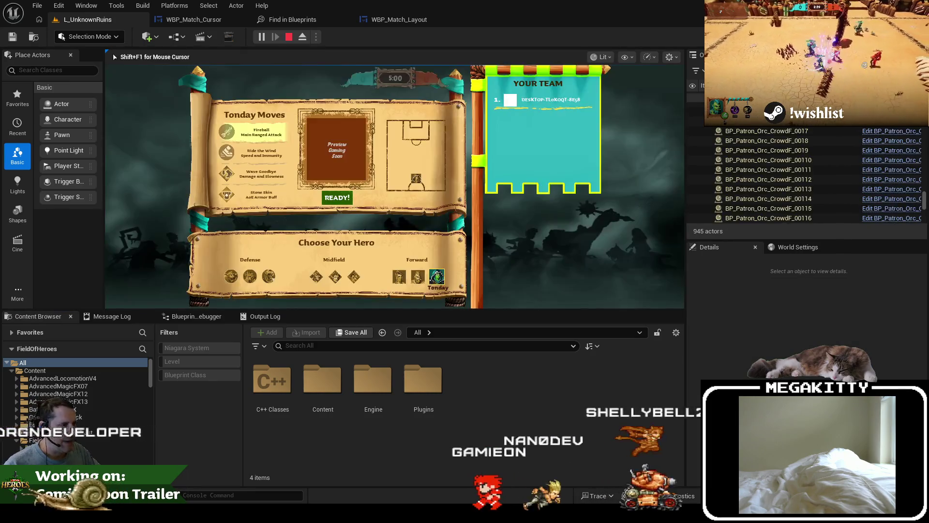
{"action": "key", "text": "shift+F1"}
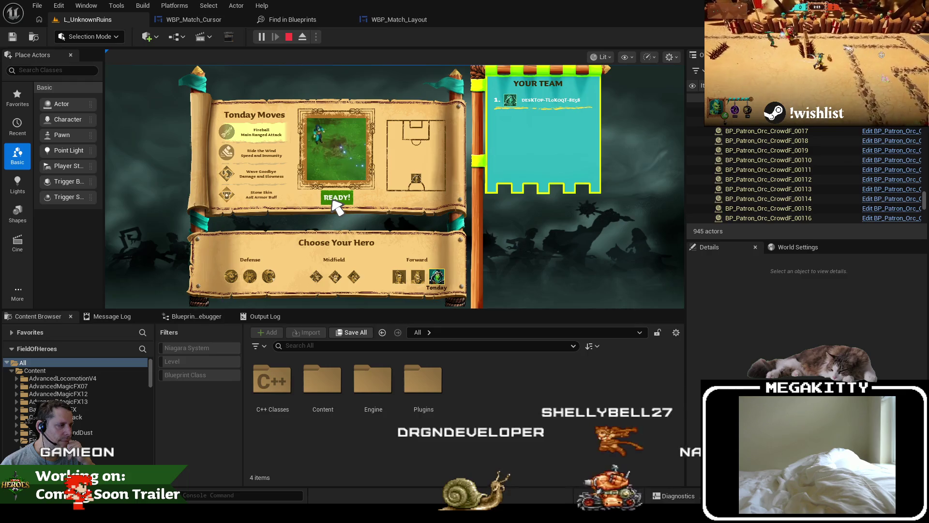
{"action": "left_click", "coordinate": [335, 198]}
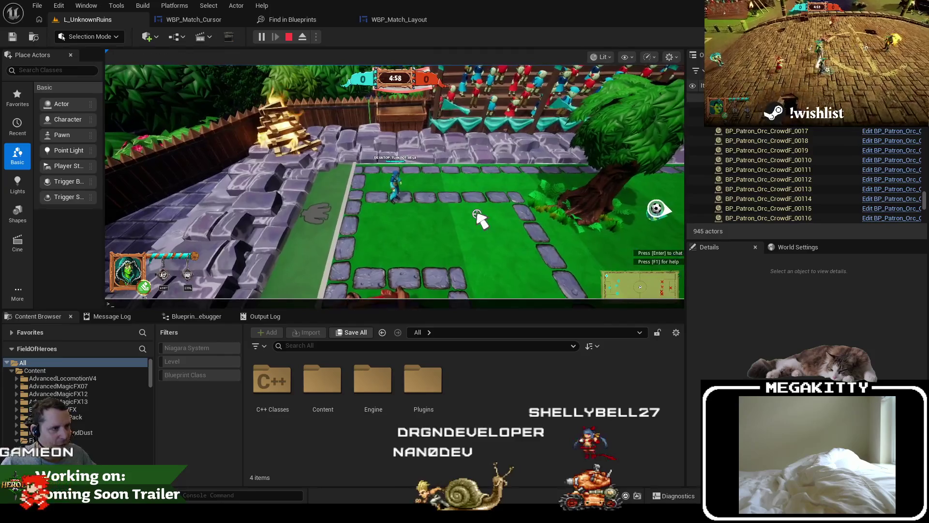
Step: Run the Demigod and EndMatch console commands to end the match in a 0-0 tie
{"action": "key", "text": "Up"}
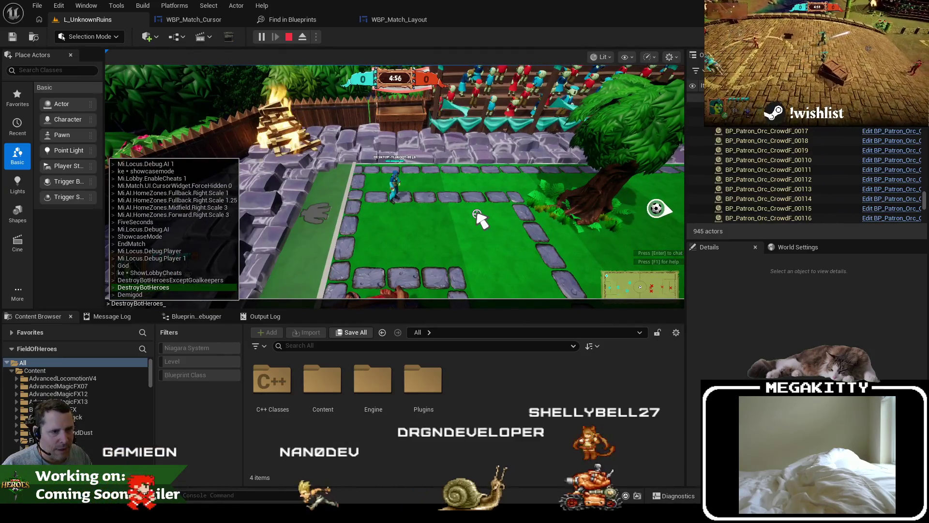
{"action": "key", "text": "Return"}
{"action": "type", "text": "EndMatch"}
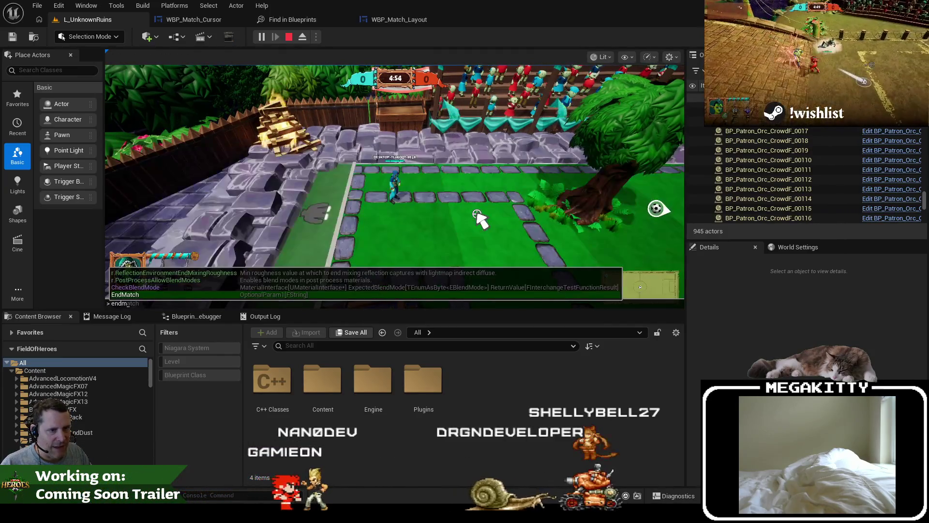
{"action": "key", "text": "Return"}
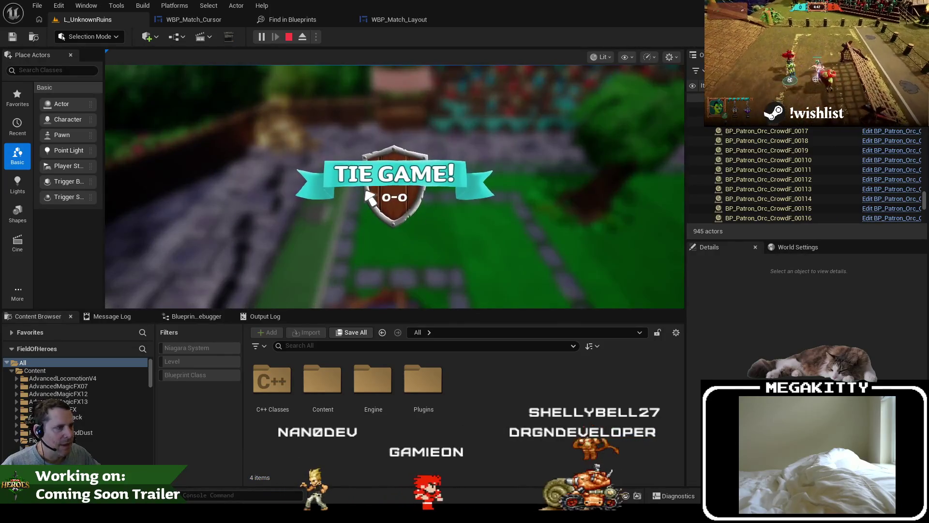
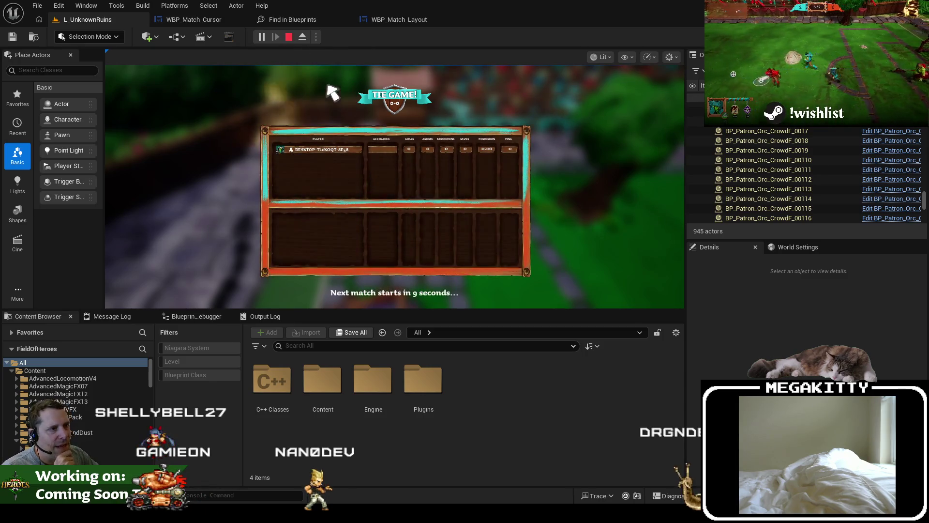
Step: Stop the play session and show WBP_Match_Layout's HandleMatchStateChanged graph
{"action": "key", "text": "Escape"}
{"action": "left_click", "coordinate": [210, 20]}
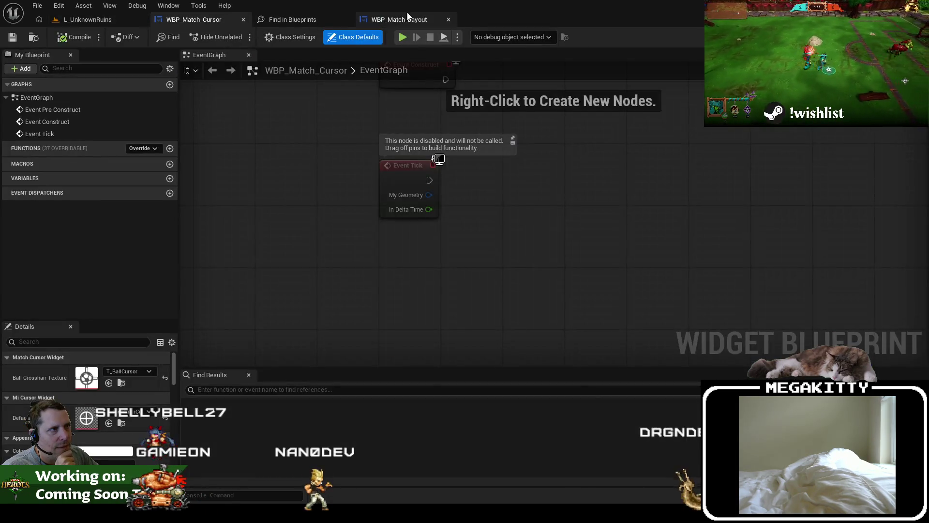
{"action": "left_click", "coordinate": [408, 20]}
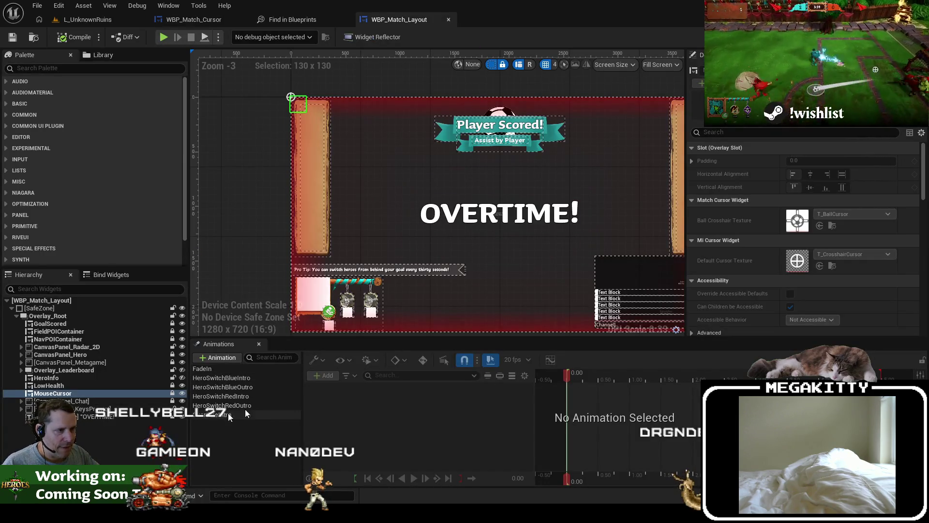
{"action": "left_click", "coordinate": [900, 37]}
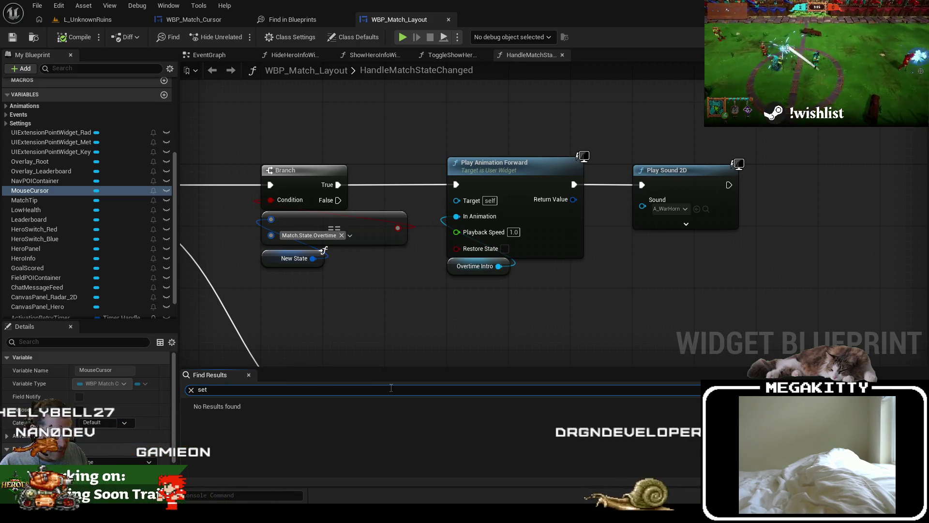
Step: Search the layout blueprint for 'ui' and scroll through the matches
{"action": "type", "text": "ui"}
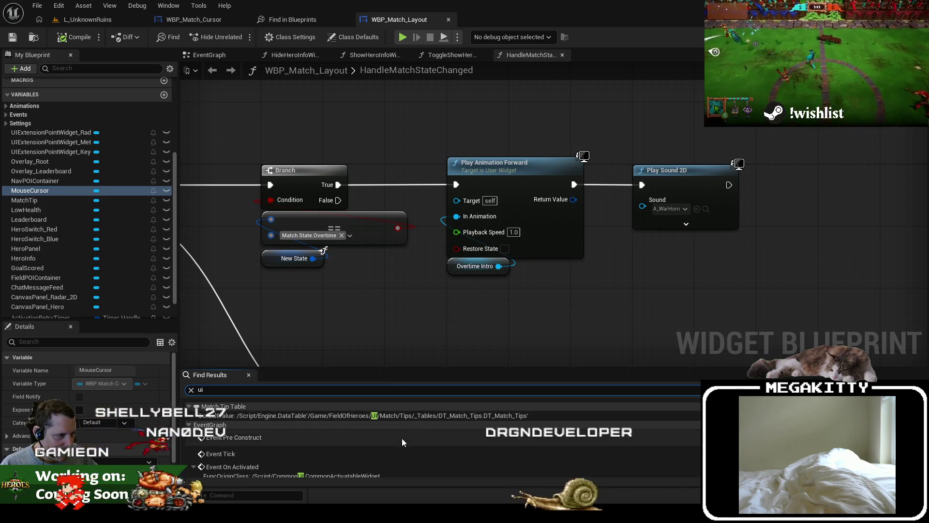
{"action": "scroll", "coordinate": [402, 439], "scroll_direction": "down", "scroll_amount": 3}
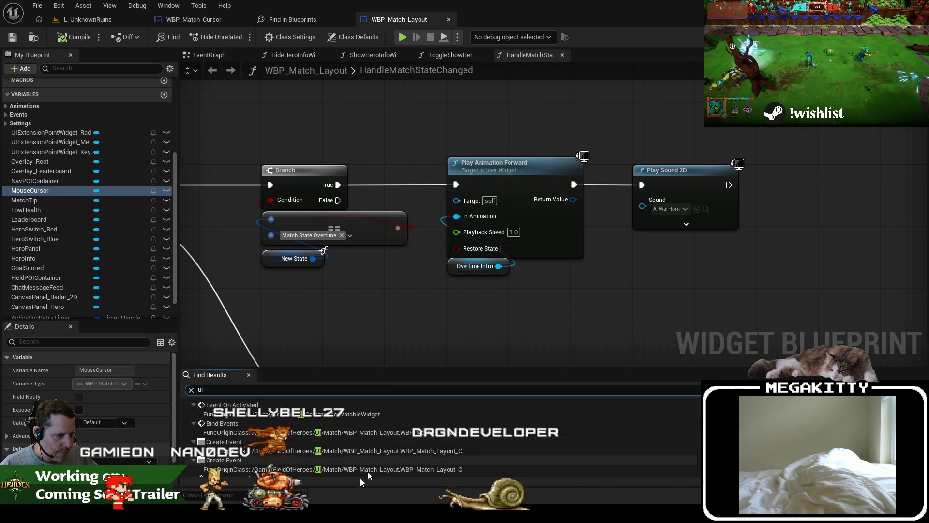
{"action": "key", "text": "alt+Tab"}
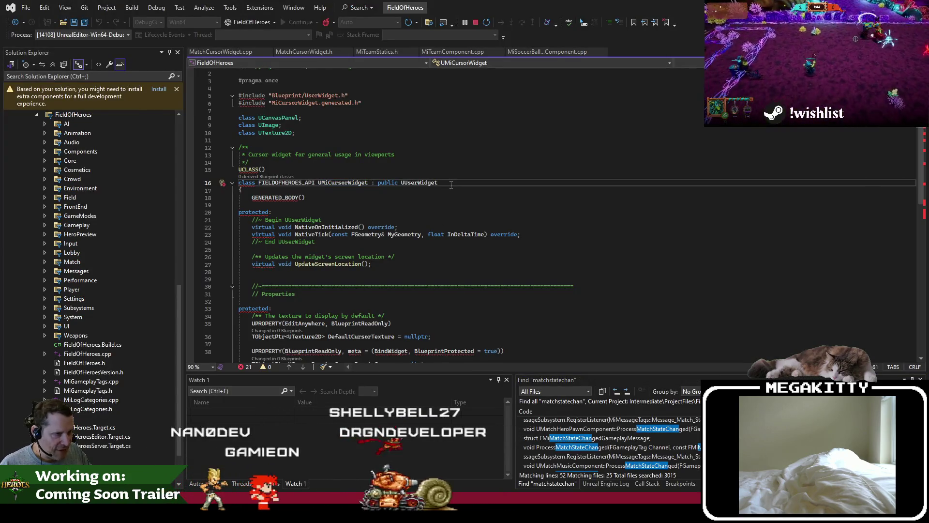
Step: Open HSM_Match.cpp via 'f:match hsm' and step through matches to the post-match OnEnter code
{"action": "key", "text": "ctrl+t"}
{"action": "type", "text": "f:match hsm"}
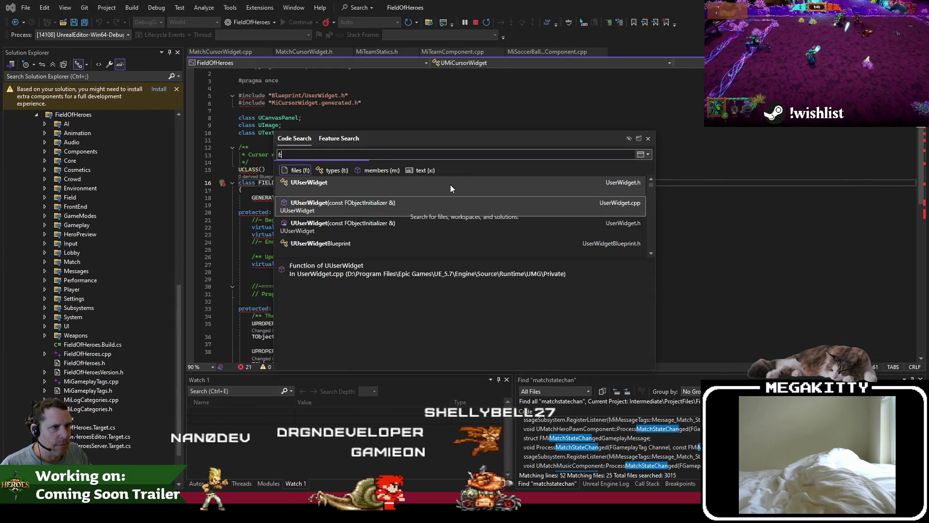
{"action": "key", "text": "Down"}
{"action": "key", "text": "Return"}
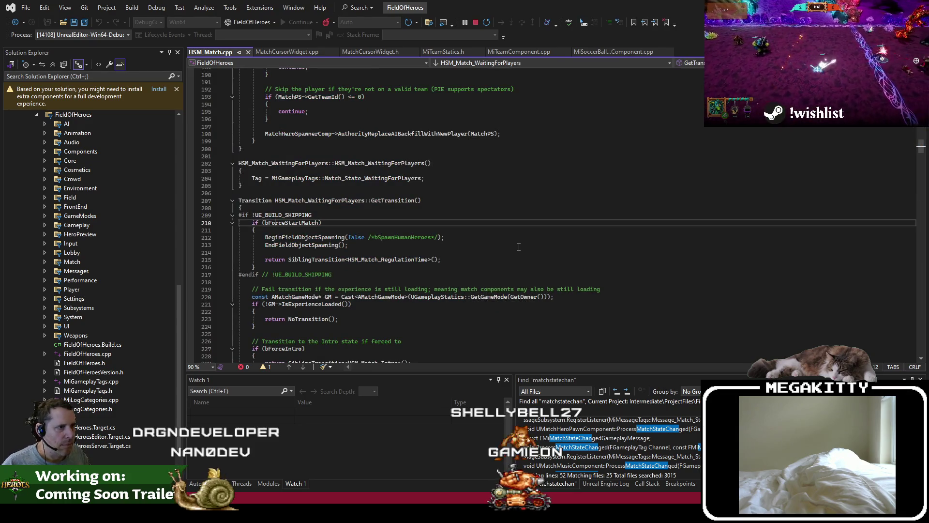
{"action": "key", "text": "Return"}
{"action": "key", "text": "Return"}
{"action": "key", "text": "Return"}
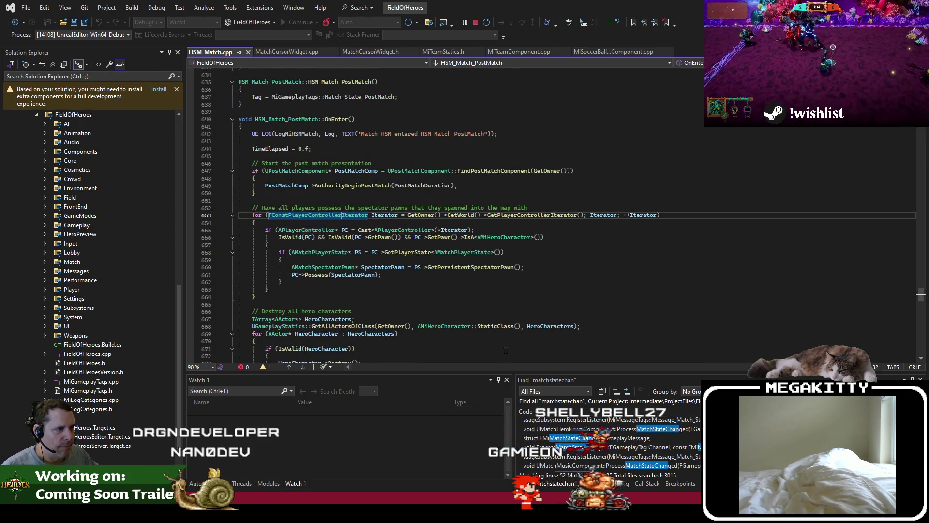
{"action": "key", "text": "Return"}
{"action": "scroll", "coordinate": [452, 312], "scroll_direction": "down", "scroll_amount": 5}
{"action": "scroll", "coordinate": [452, 312], "scroll_direction": "down", "scroll_amount": 5}
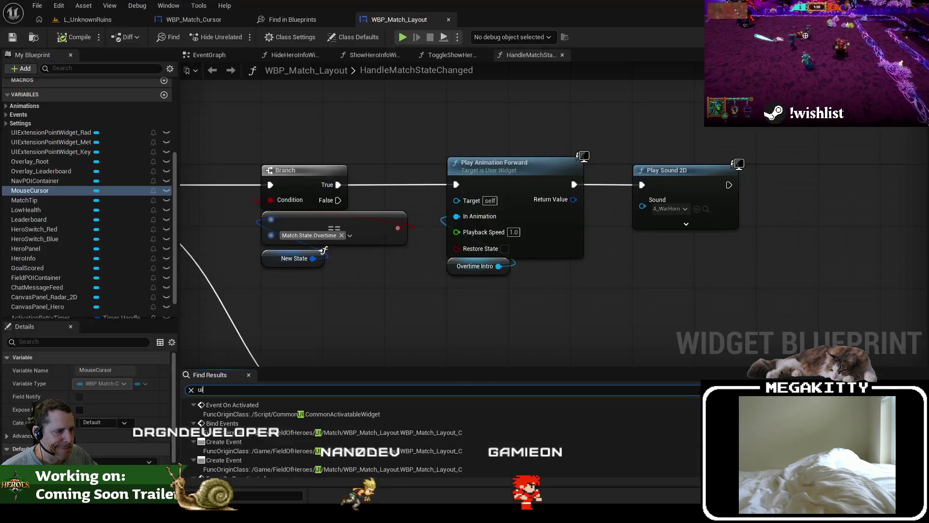
Step: Back in Unreal, pan the graph to the sequence node and select the previous search term
{"action": "key", "text": "alt+Tab"}
{"action": "left_click_drag", "start_coordinate": [361, 268], "coordinate": [493, 275]}
{"action": "left_click", "coordinate": [262, 389]}
Step: Search the layout blueprint for 'endmat', 'matchov' and 'postm' to find match-end handling
{"action": "type", "text": "endmat"}
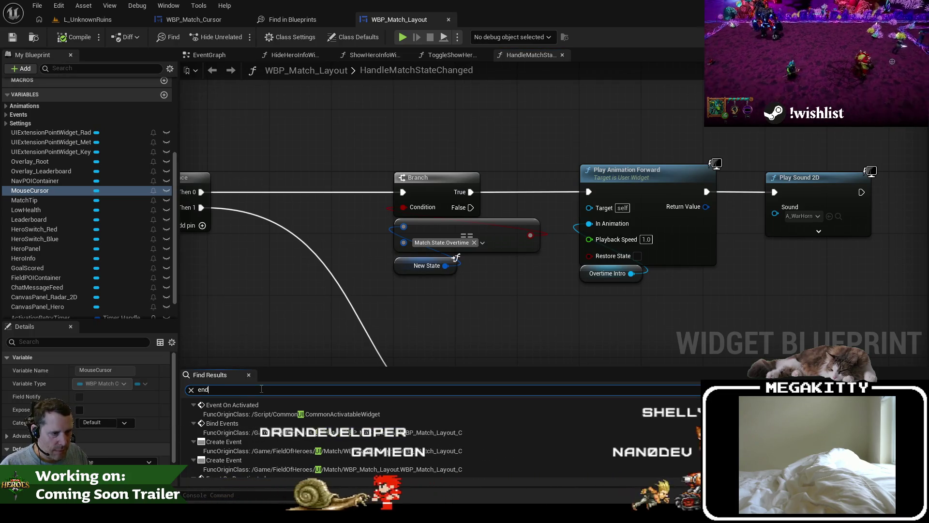
{"action": "key", "text": "BackSpace"}
{"action": "key", "text": "BackSpace"}
{"action": "key", "text": "BackSpace"}
{"action": "type", "text": "matchov"}
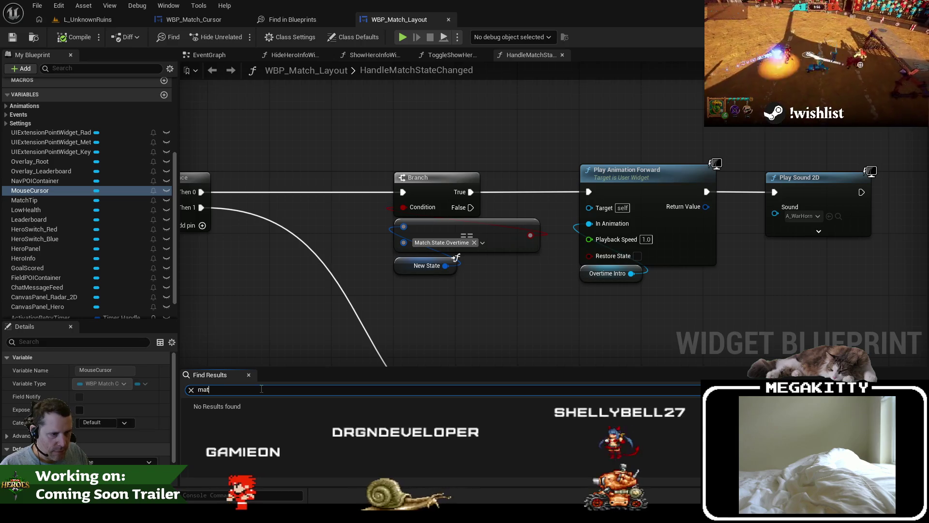
{"action": "key", "text": "BackSpace"}
{"action": "key", "text": "BackSpace"}
{"action": "key", "text": "BackSpace"}
{"action": "type", "text": "postm"}
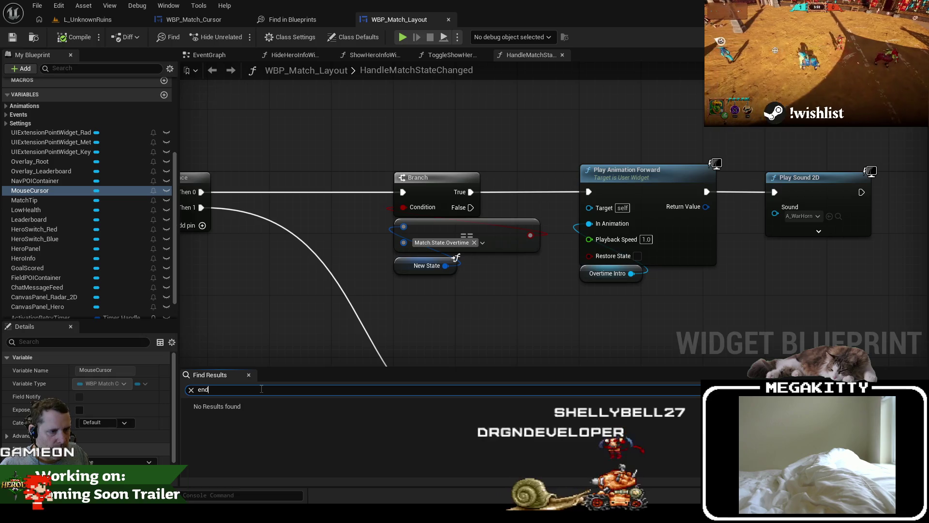
{"action": "key", "text": "Return"}
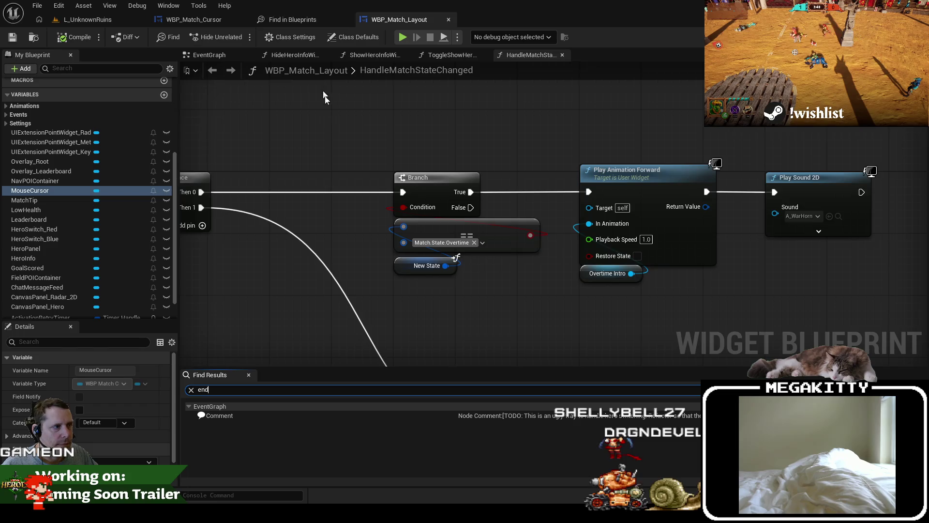
Step: Confirm the HandleMatchStateChanged branch compares Match.State.Overtime, then open Project Settings
{"action": "left_click_drag", "start_coordinate": [330, 127], "coordinate": [525, 144]}
{"action": "left_click", "coordinate": [624, 264]}
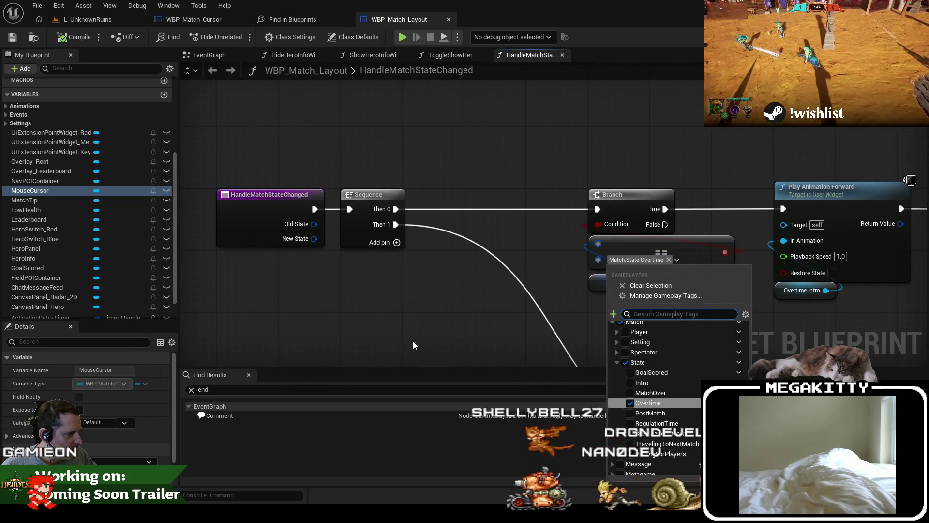
{"action": "left_click", "coordinate": [464, 356]}
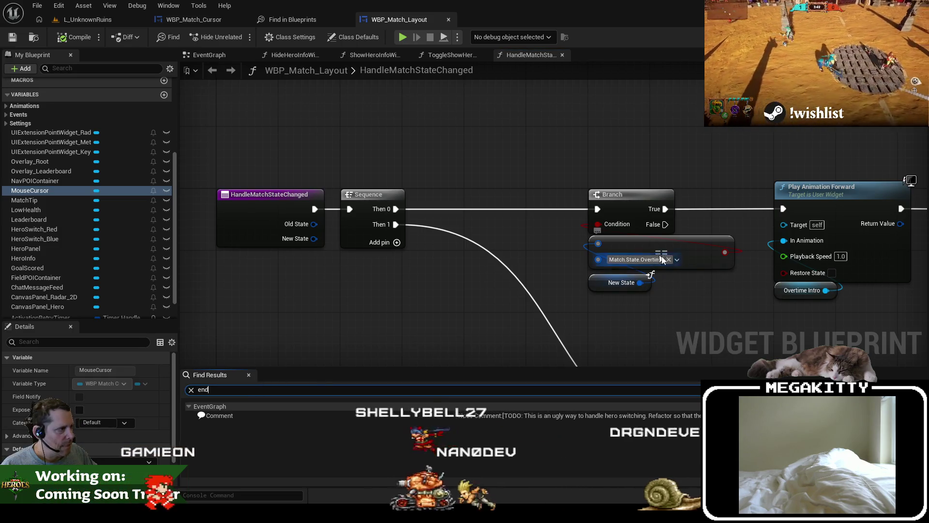
{"action": "left_click", "coordinate": [58, 5]}
{"action": "left_click", "coordinate": [130, 136]}
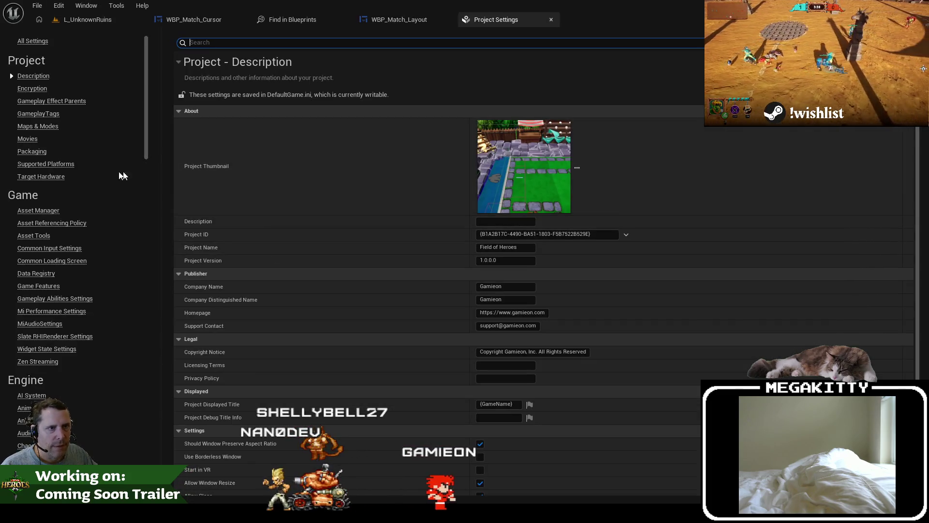
Step: Filter gameplay tags by 'over' and search references of Match.Player.State.MatchOver, finding none
{"action": "left_click", "coordinate": [39, 114]}
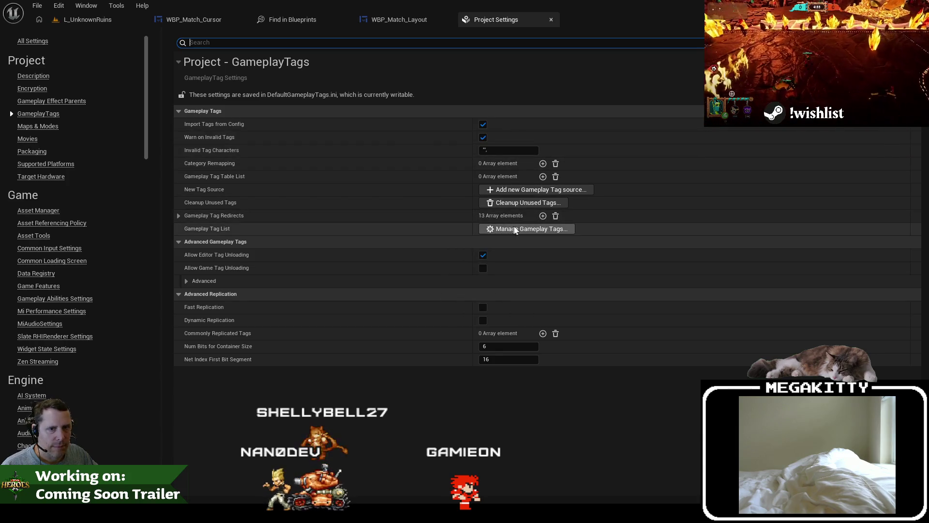
{"action": "left_click", "coordinate": [518, 229]}
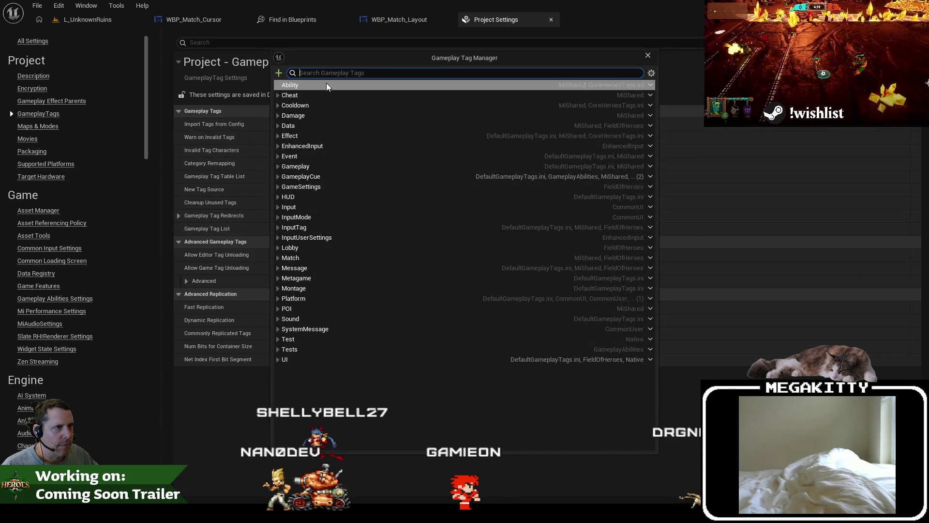
{"action": "type", "text": "over"}
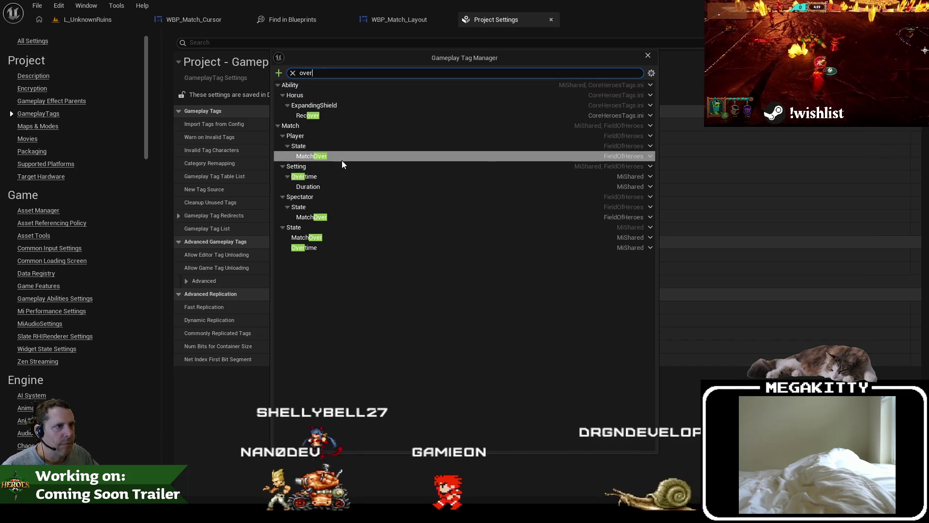
{"action": "left_click", "coordinate": [650, 156]}
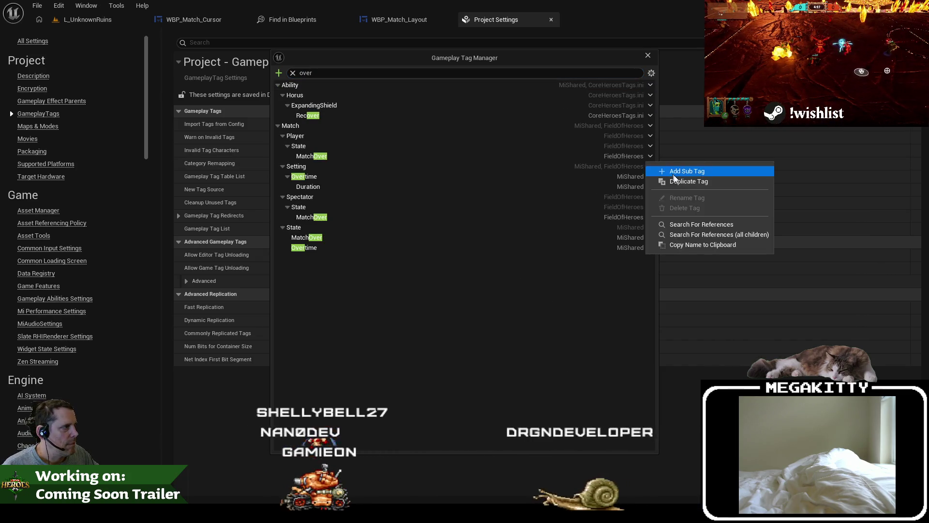
{"action": "left_click", "coordinate": [703, 225]}
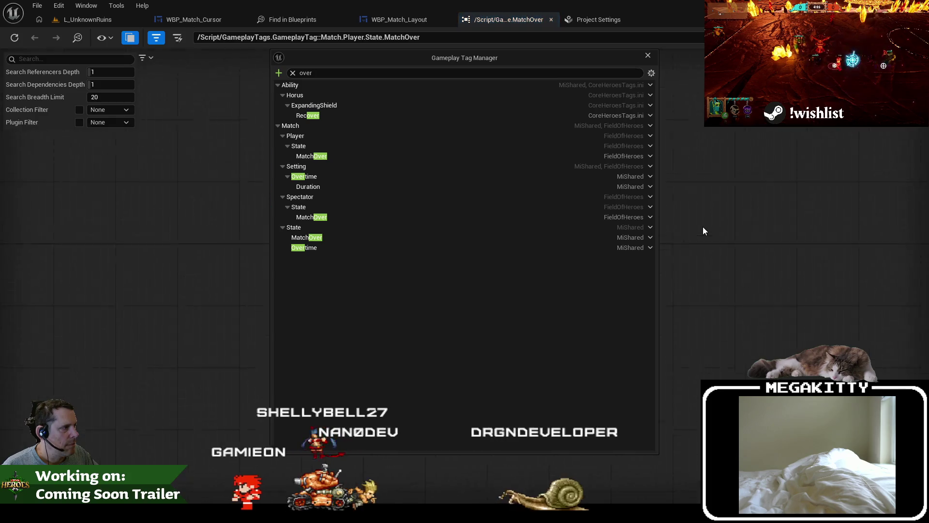
{"action": "left_click", "coordinate": [648, 55]}
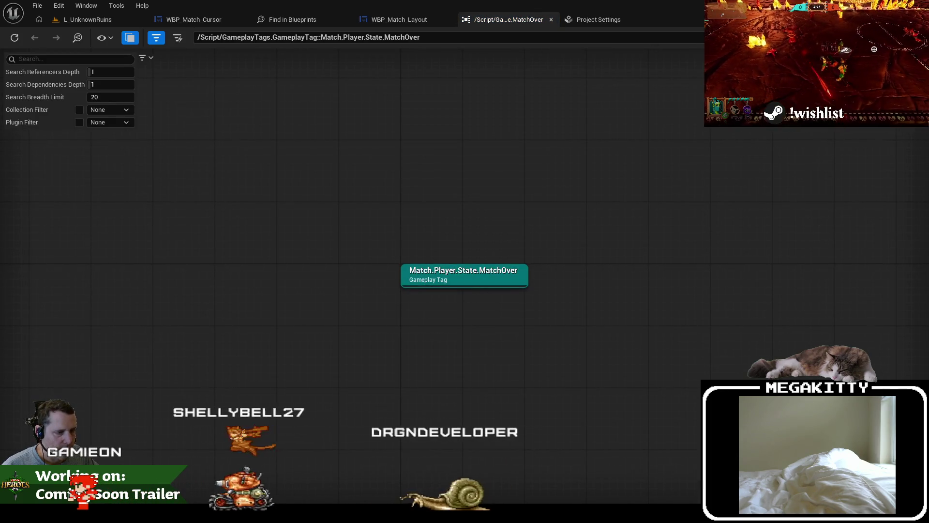
{"action": "key", "text": "alt+Tab"}
{"action": "left_click", "coordinate": [428, 22]}
Step: Search the solution for 'matchover' and follow HSM_Match_MatchOver to its OnEnter implementation
{"action": "type", "text": "m"}
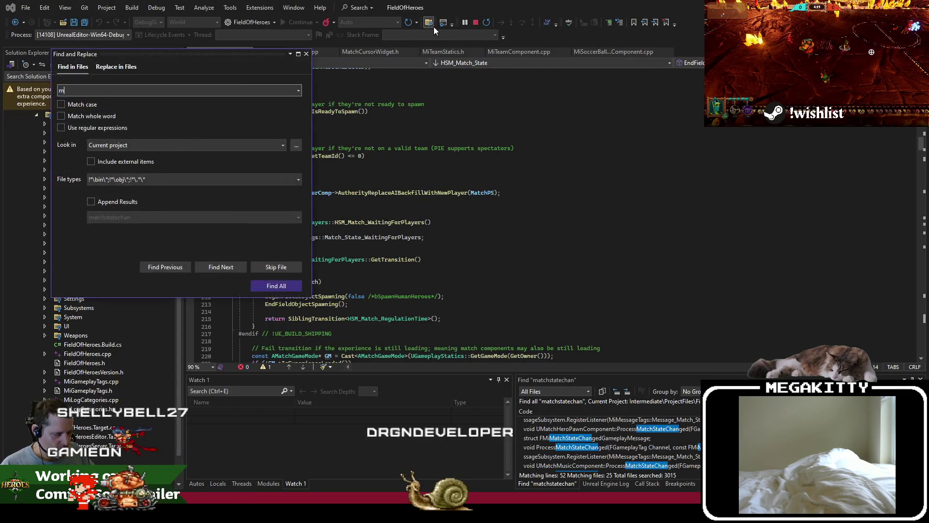
{"action": "type", "text": "atchover"}
{"action": "key", "text": "Return"}
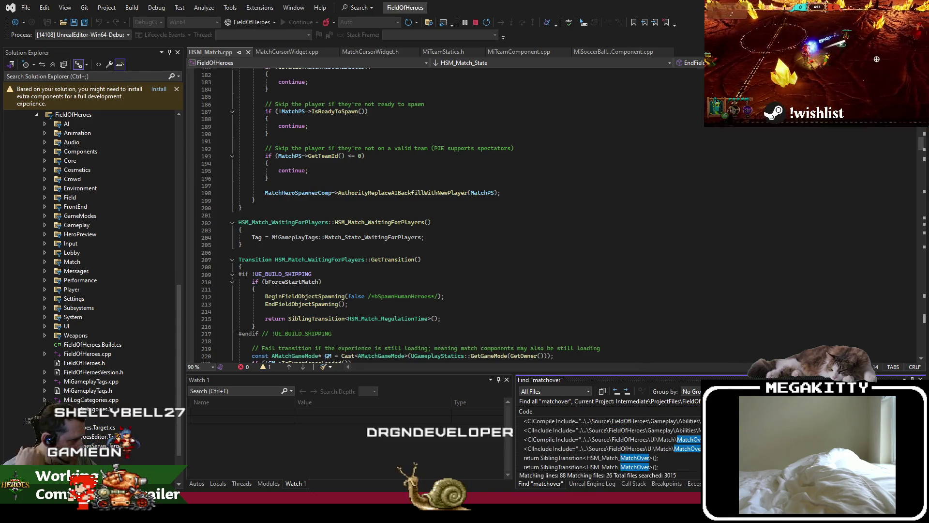
{"action": "double_click", "coordinate": [590, 457]}
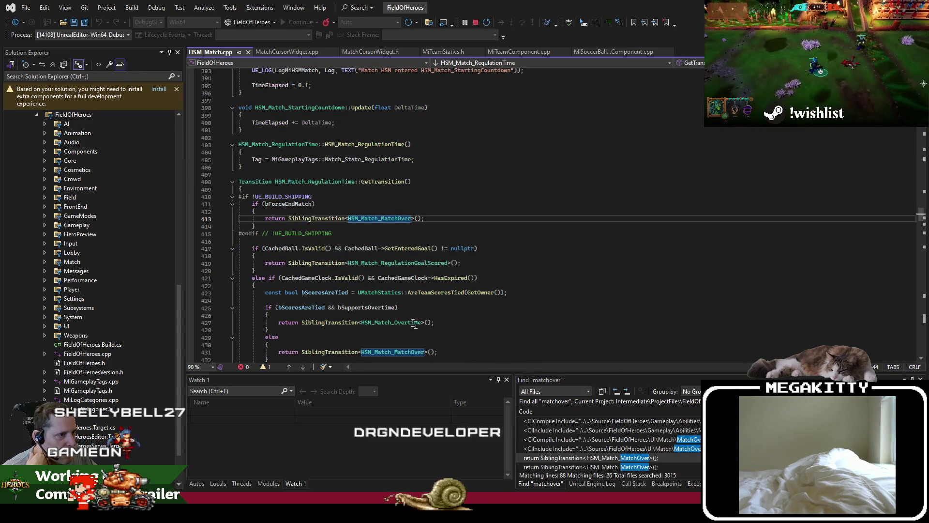
{"action": "scroll", "coordinate": [419, 324], "scroll_direction": "down", "scroll_amount": 2}
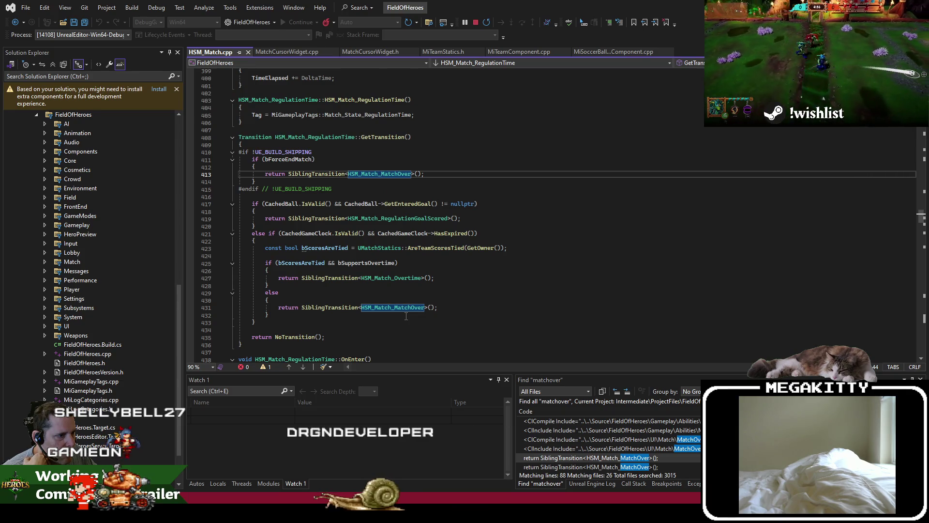
{"action": "scroll", "coordinate": [406, 316], "scroll_direction": "down", "scroll_amount": 2}
{"action": "left_click", "coordinate": [394, 264]}
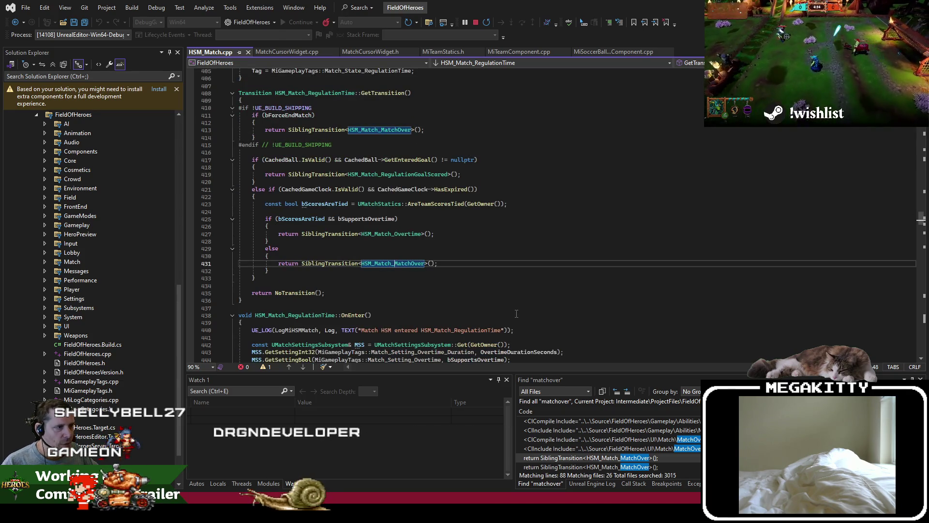
{"action": "key", "text": "F12"}
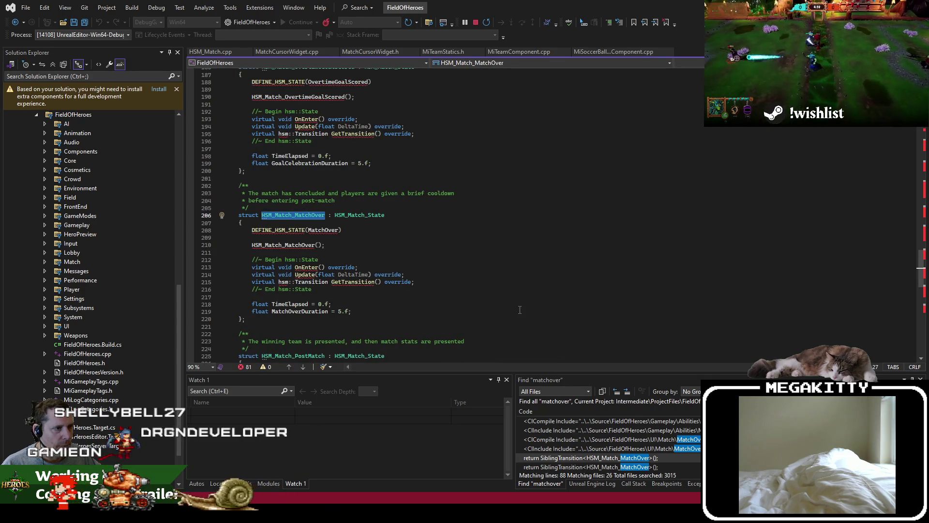
{"action": "left_click", "coordinate": [296, 267]}
{"action": "key", "text": "F12"}
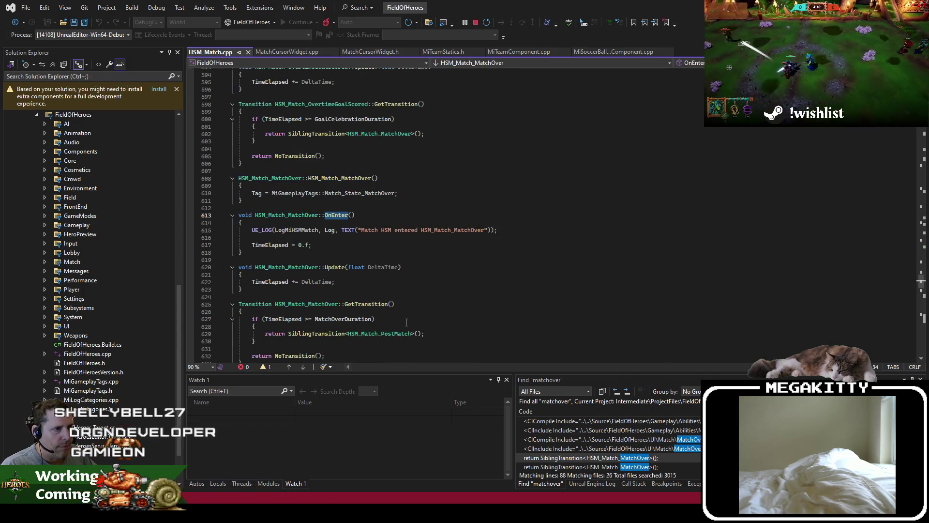
Step: Open HSM_Player.cpp at the player MatchOver tag and review the Playing state's transition code
{"action": "key", "text": "alt+Tab"}
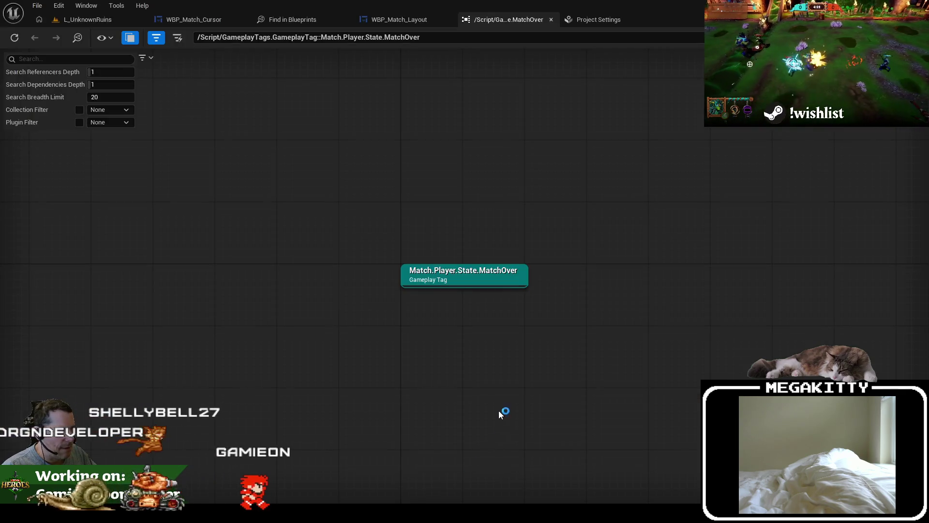
{"action": "key", "text": "alt+Tab"}
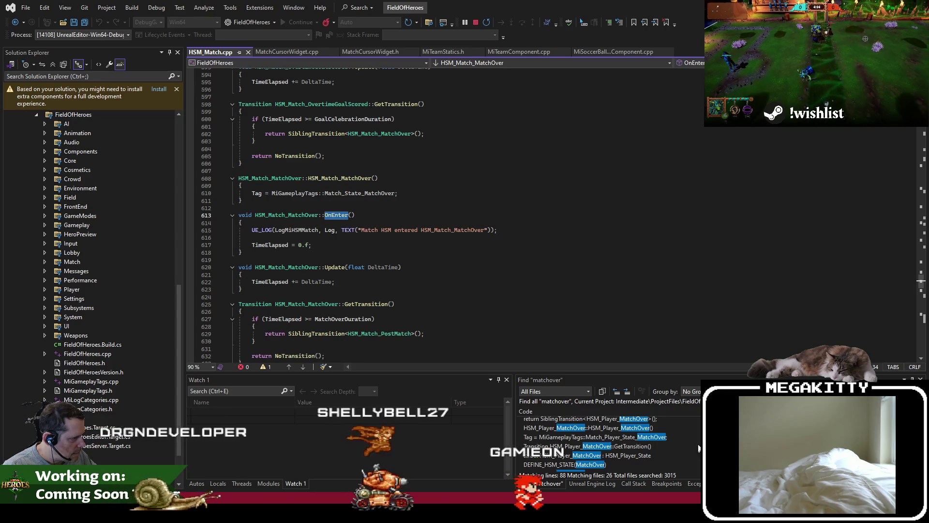
{"action": "double_click", "coordinate": [687, 437]}
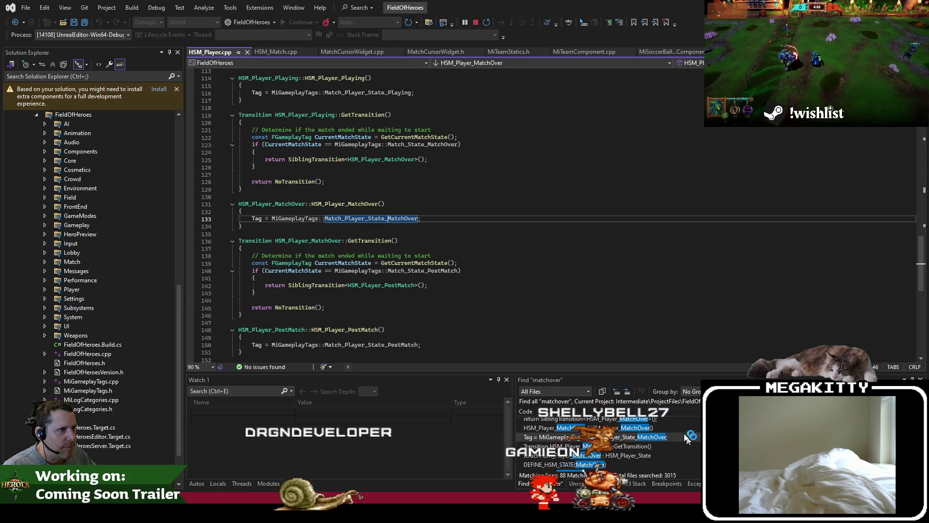
{"action": "key", "text": "Right"}
{"action": "scroll", "coordinate": [542, 242], "scroll_direction": "down", "scroll_amount": 4}
{"action": "scroll", "coordinate": [343, 234], "scroll_direction": "up", "scroll_amount": 6}
{"action": "left_click", "coordinate": [368, 226]}
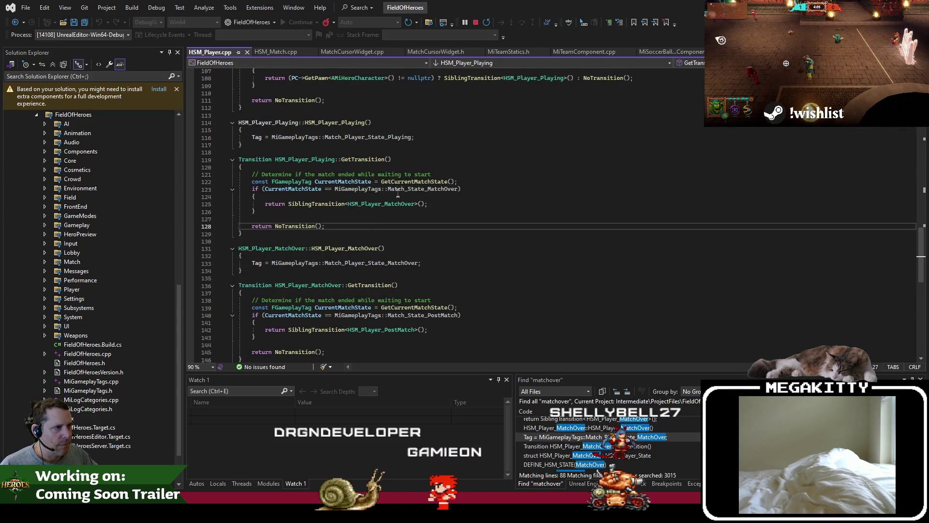
Step: Open the MatchOver widget logic in MatchPlayerController.cpp, then MatchOverLayoutWidget.cpp
{"action": "scroll", "coordinate": [604, 440], "scroll_direction": "down", "scroll_amount": 2}
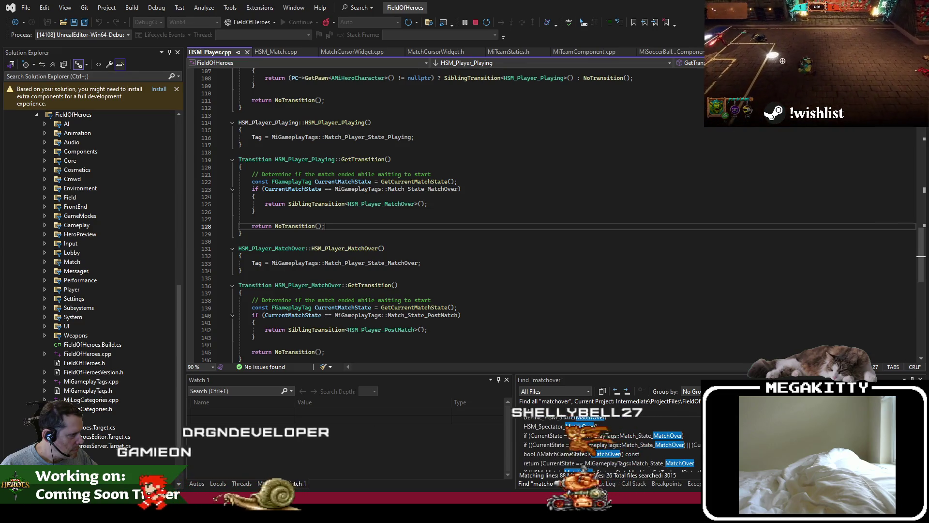
{"action": "scroll", "coordinate": [605, 443], "scroll_direction": "down", "scroll_amount": 3}
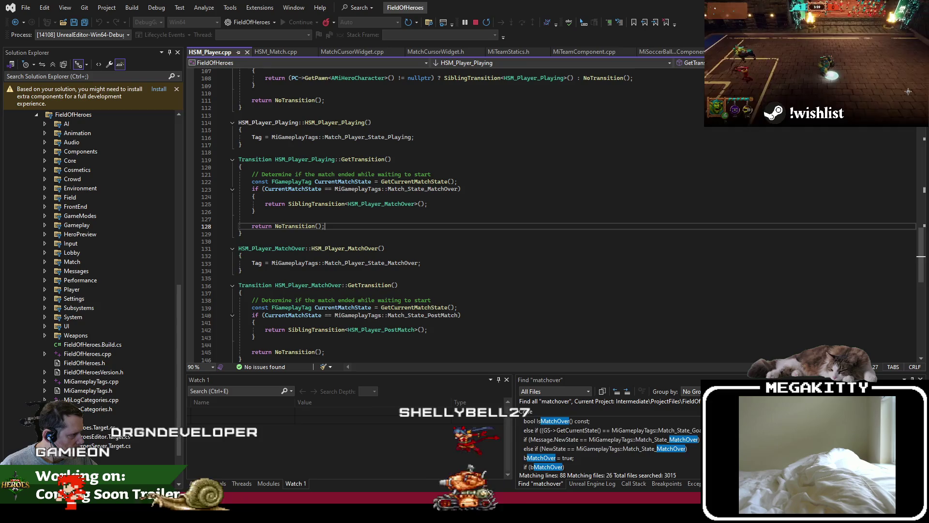
{"action": "scroll", "coordinate": [605, 443], "scroll_direction": "down", "scroll_amount": 9}
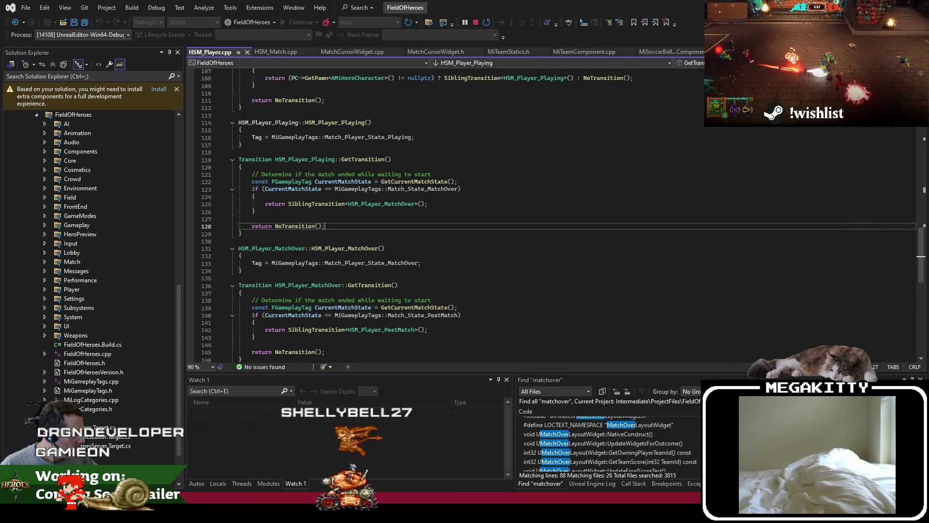
{"action": "scroll", "coordinate": [605, 442], "scroll_direction": "down", "scroll_amount": 5}
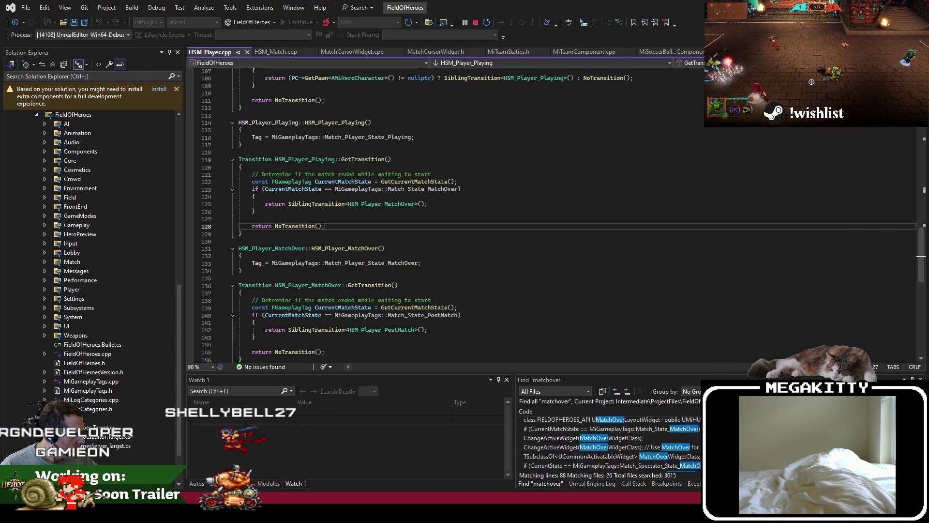
{"action": "scroll", "coordinate": [605, 442], "scroll_direction": "up", "scroll_amount": 1}
{"action": "double_click", "coordinate": [604, 447]}
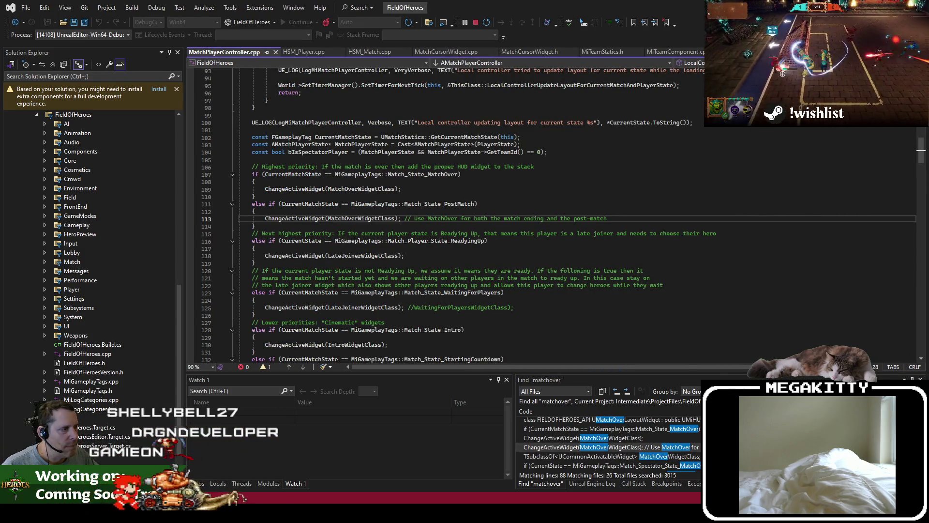
{"action": "scroll", "coordinate": [605, 443], "scroll_direction": "up", "scroll_amount": 2}
{"action": "double_click", "coordinate": [605, 429]}
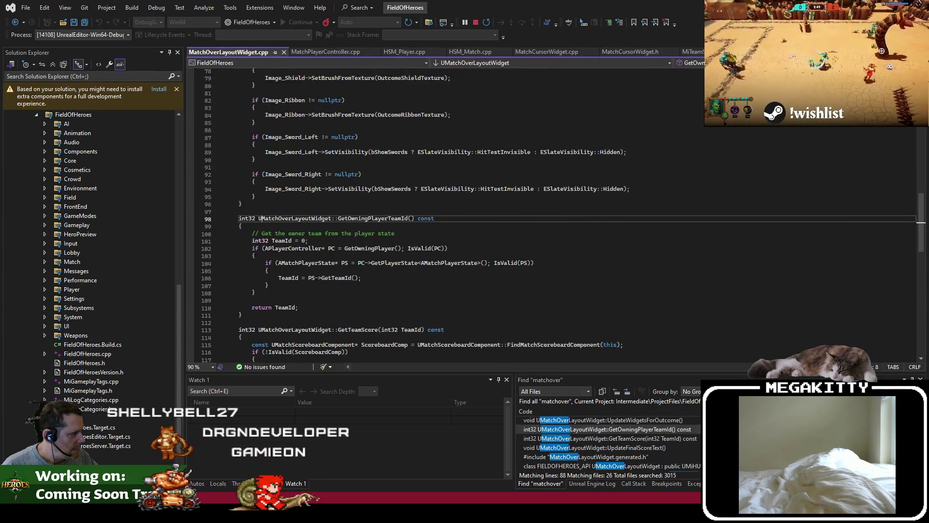
{"action": "scroll", "coordinate": [344, 211], "scroll_direction": "up", "scroll_amount": 18}
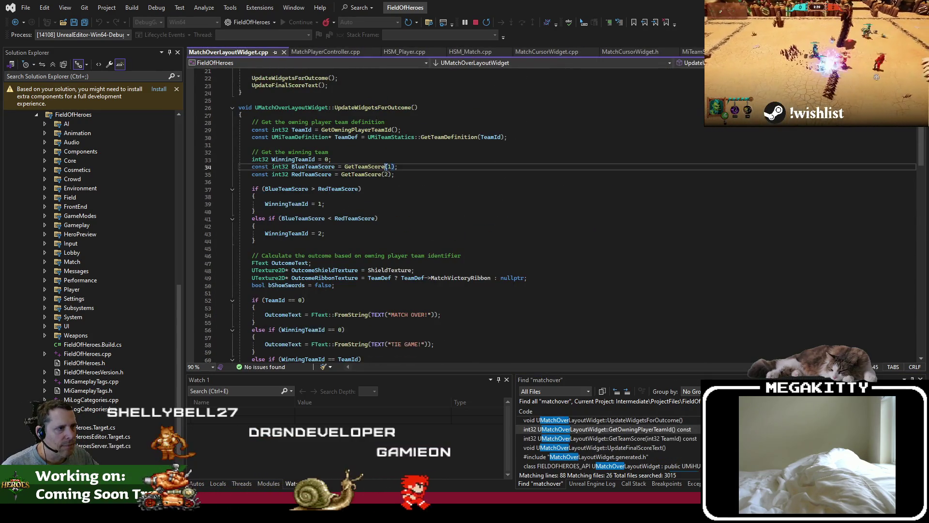
{"action": "left_click", "coordinate": [468, 166]}
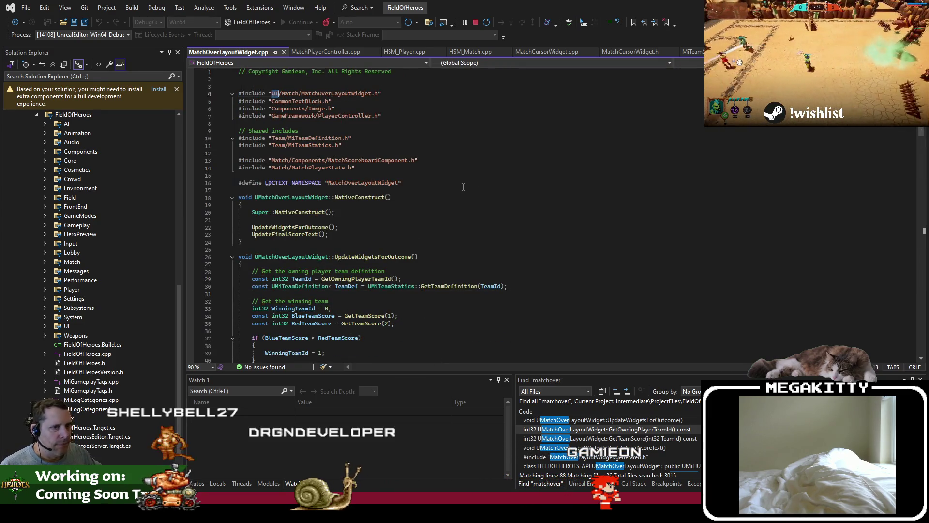
{"action": "key", "text": "alt+Tab"}
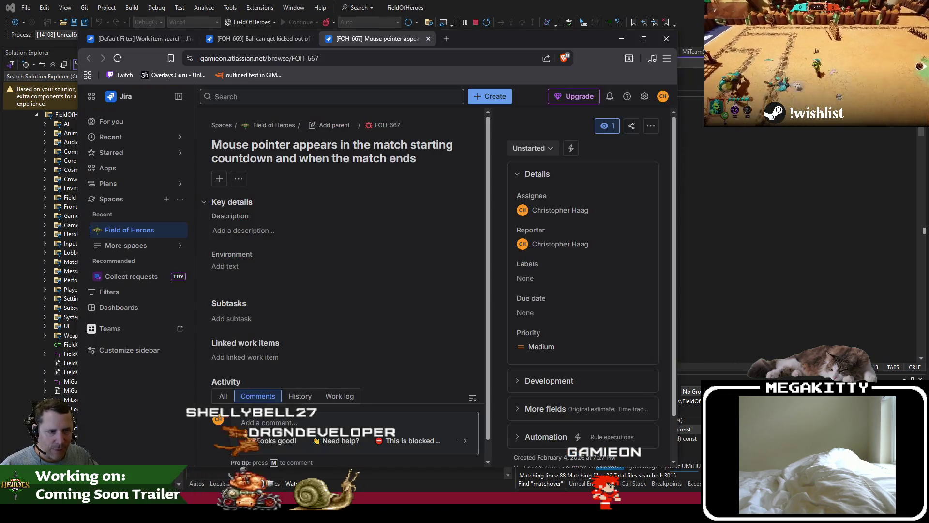
Step: Leave Jira issue FOH-667 and return to MatchOverLayoutWidget.cpp in Visual Studio
{"action": "key", "text": "alt+Tab"}
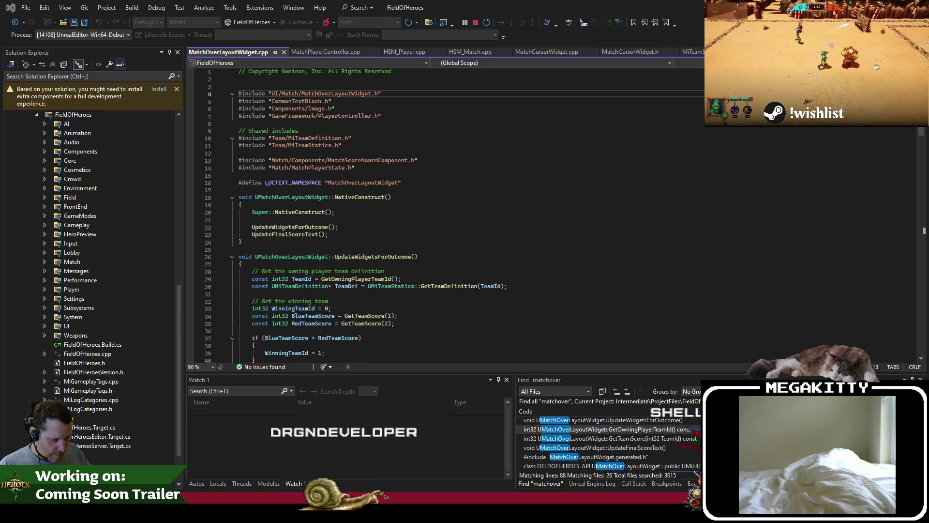
Step: Search project files for 'uionly' and open ViewportLayerEx.cpp at its bInputUIOnly check
{"action": "left_click", "coordinate": [440, 24]}
{"action": "left_click", "coordinate": [431, 22]}
{"action": "type", "text": "uionly"}
{"action": "key", "text": "Return"}
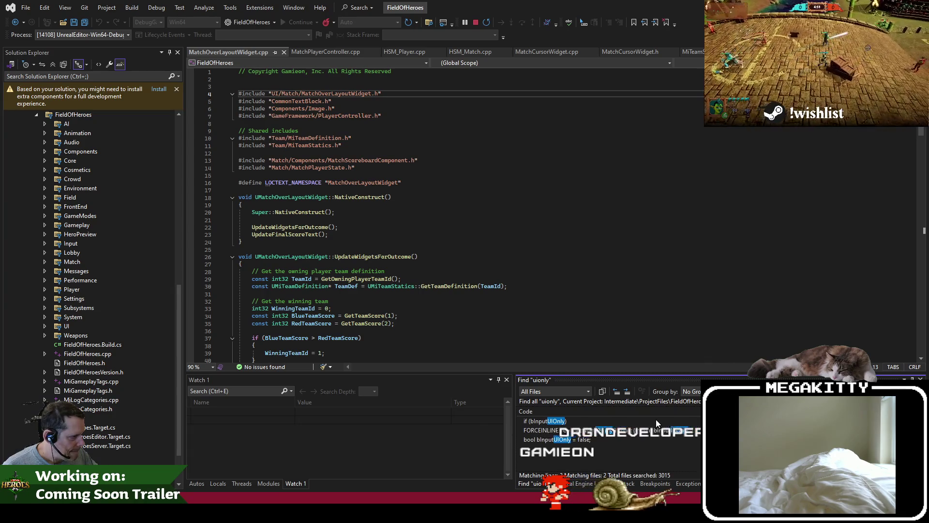
{"action": "double_click", "coordinate": [657, 422]}
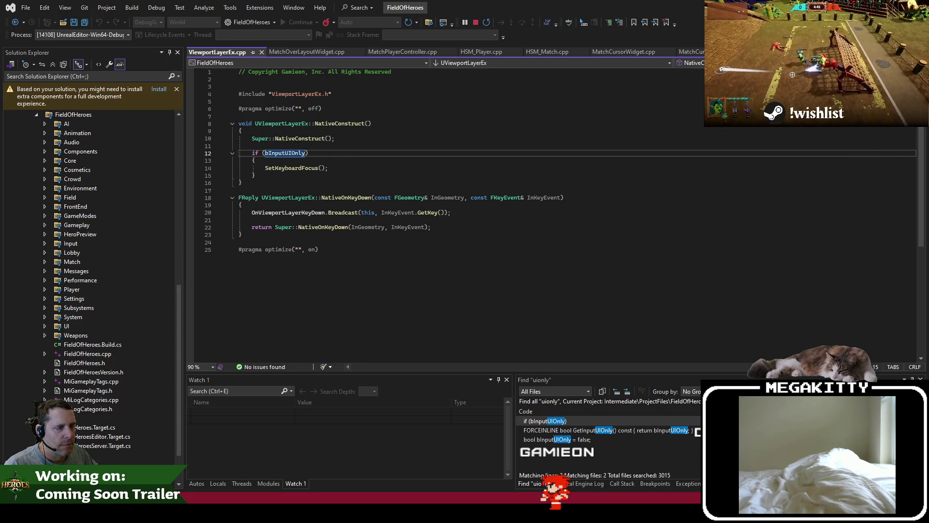
{"action": "key", "text": "alt+Tab"}
{"action": "key", "text": "ctrl+shift+f"}
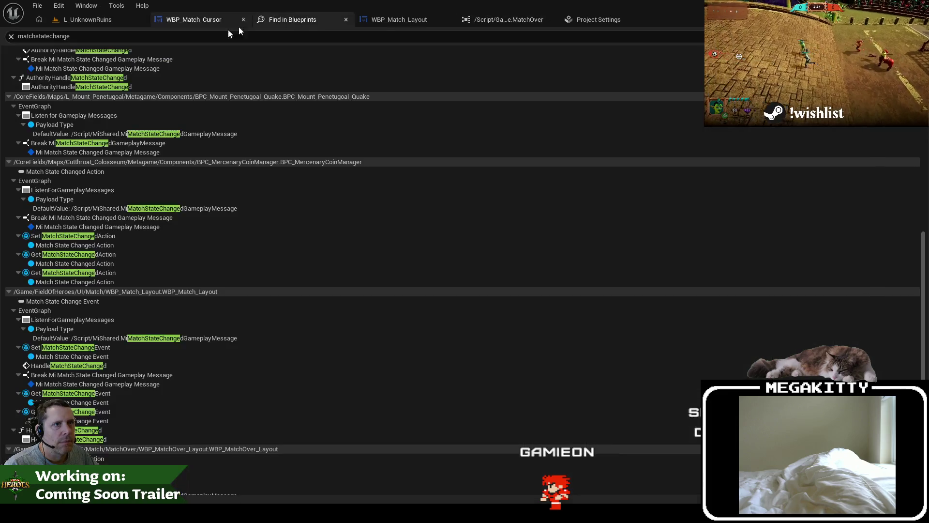
Step: Search blueprints for 'uionly' and inspect the Set Input Mode UI Only result in BP_TwitchIntegrationTestPlayerController
{"action": "type", "text": "uionly"}
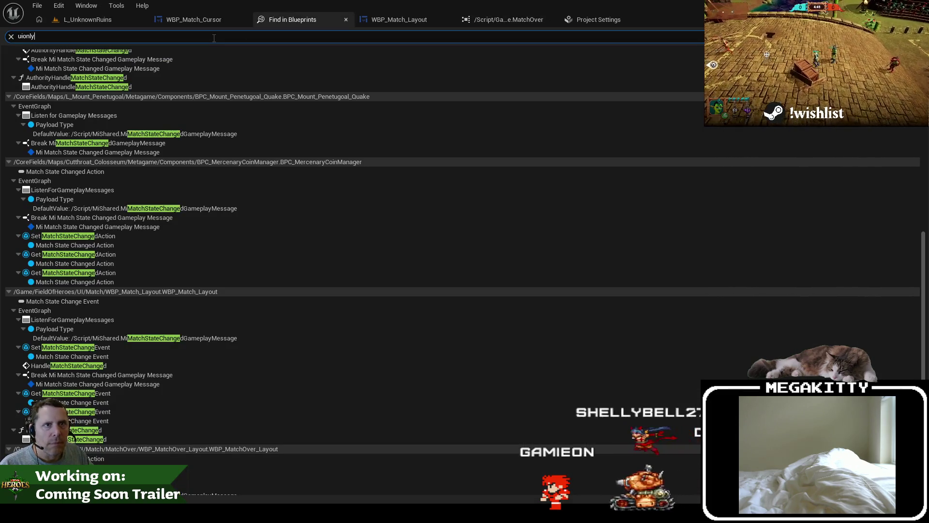
{"action": "key", "text": "Return"}
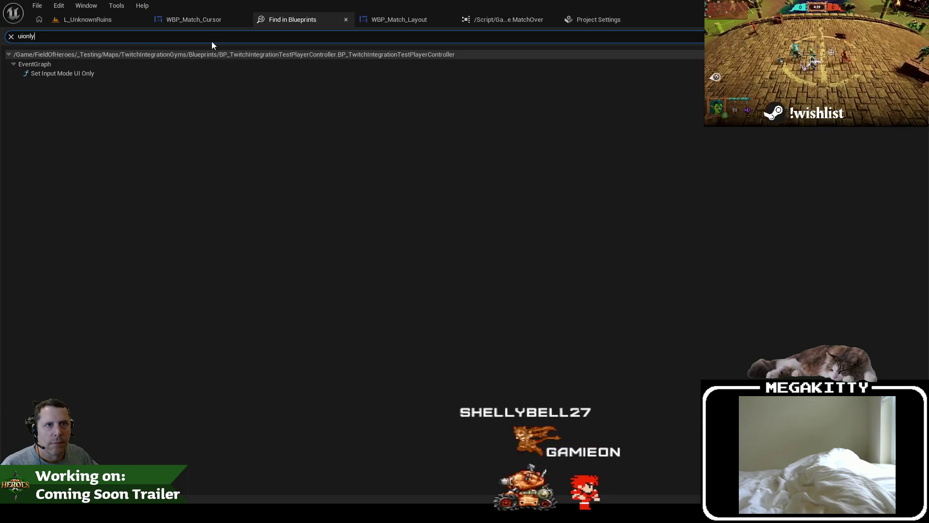
{"action": "left_click", "coordinate": [141, 73]}
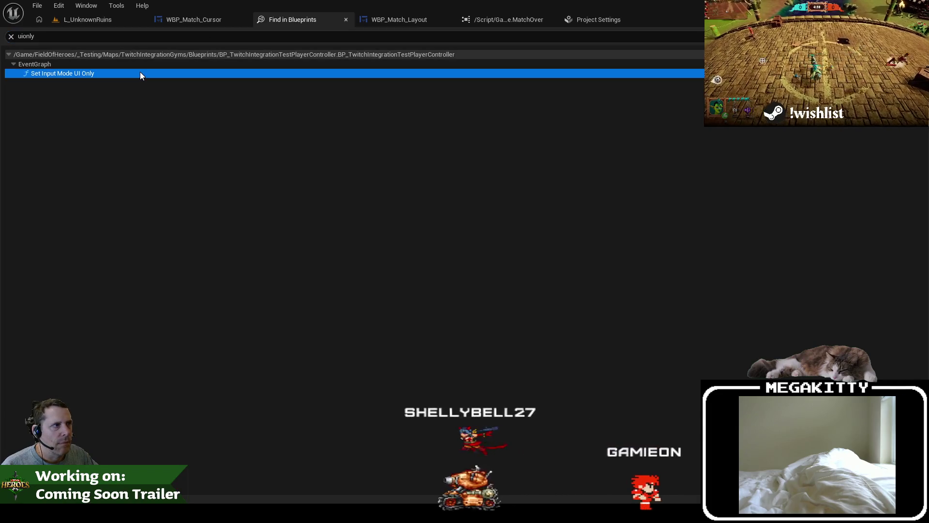
{"action": "left_click", "coordinate": [303, 247]}
{"action": "key", "text": "alt+Tab"}
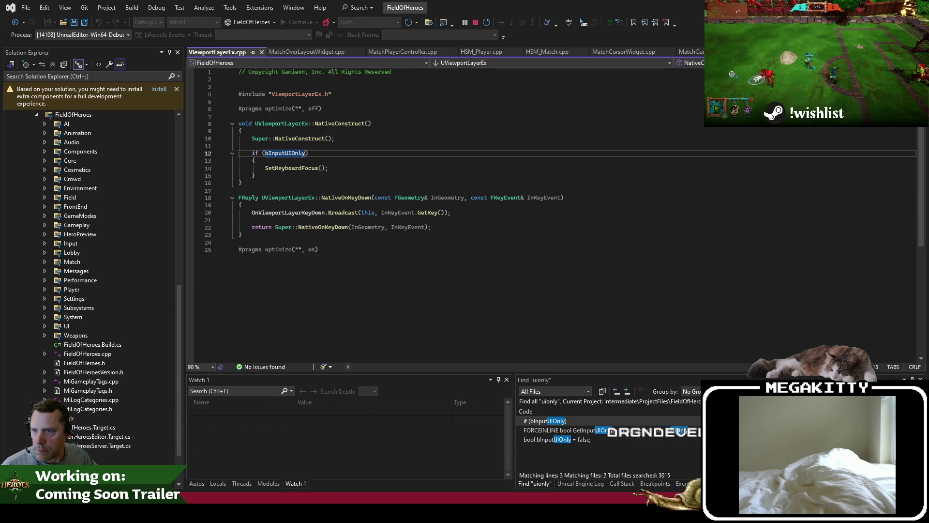
Step: Search code for SetInputMode and open both MiPlayerPingWheelAbility.cpp matches, lines 82 and 144
{"action": "left_click", "coordinate": [429, 24]}
{"action": "type", "text": "setinputmode"}
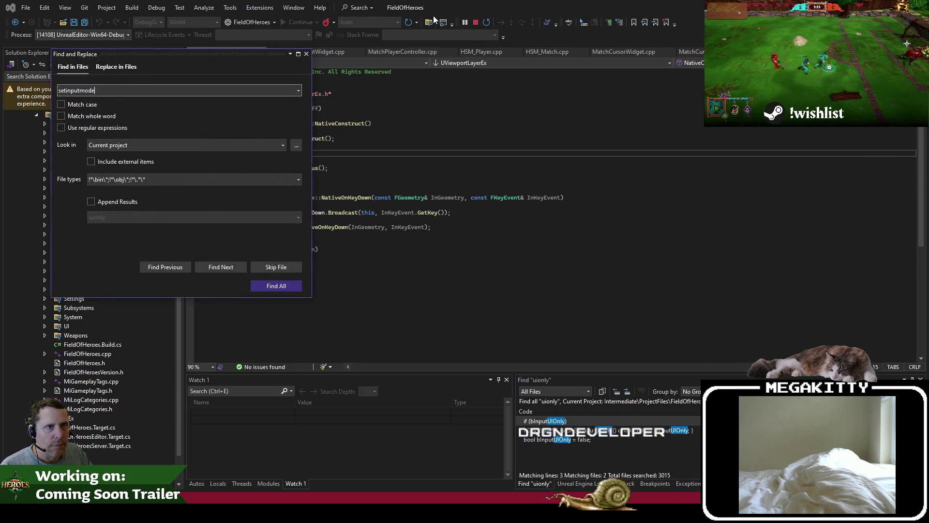
{"action": "key", "text": "Return"}
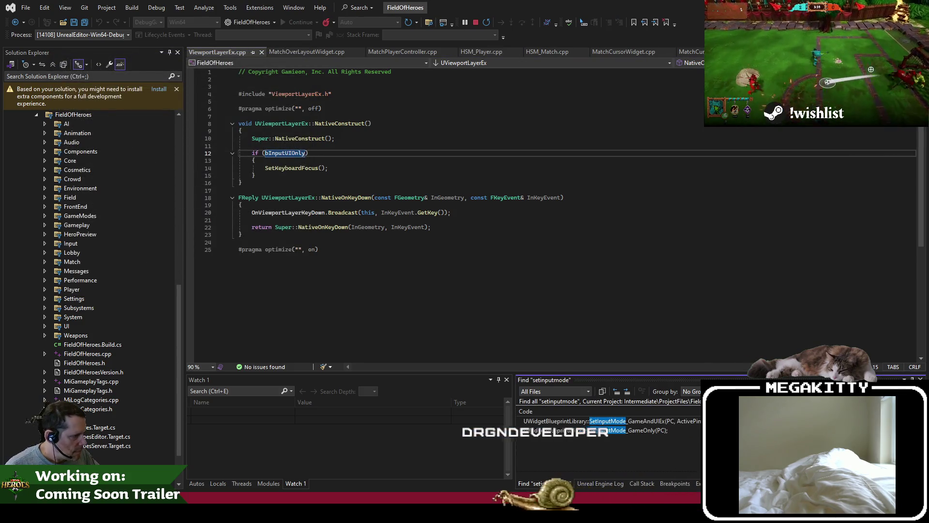
{"action": "double_click", "coordinate": [684, 424]}
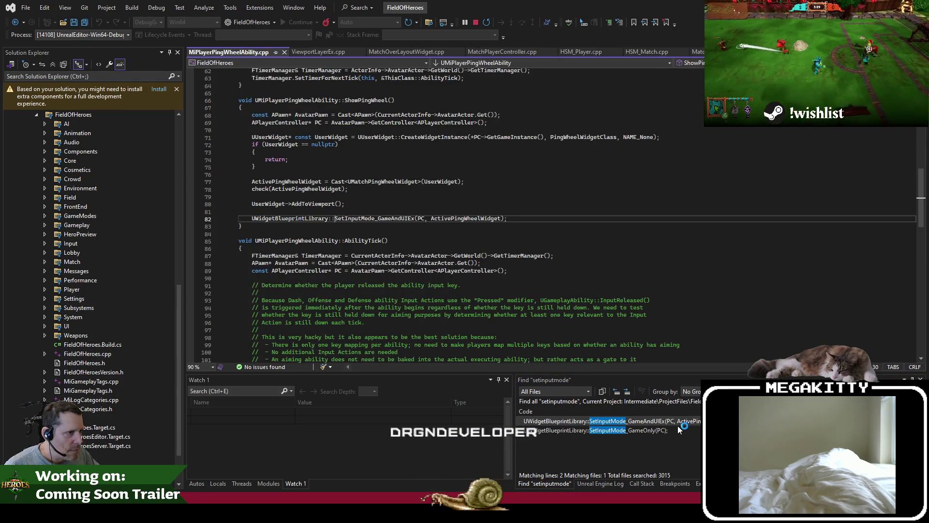
{"action": "double_click", "coordinate": [675, 430]}
{"action": "left_click", "coordinate": [382, 182]}
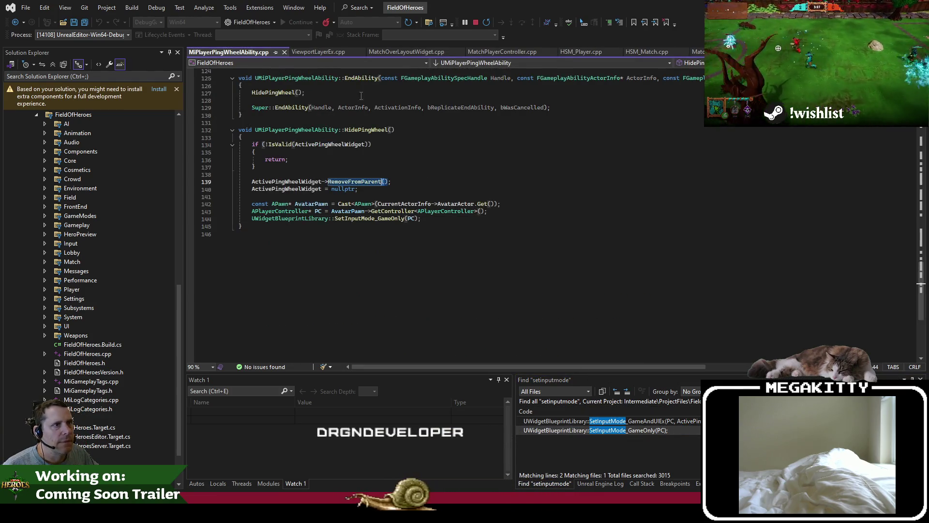
{"action": "key", "text": "alt+Tab"}
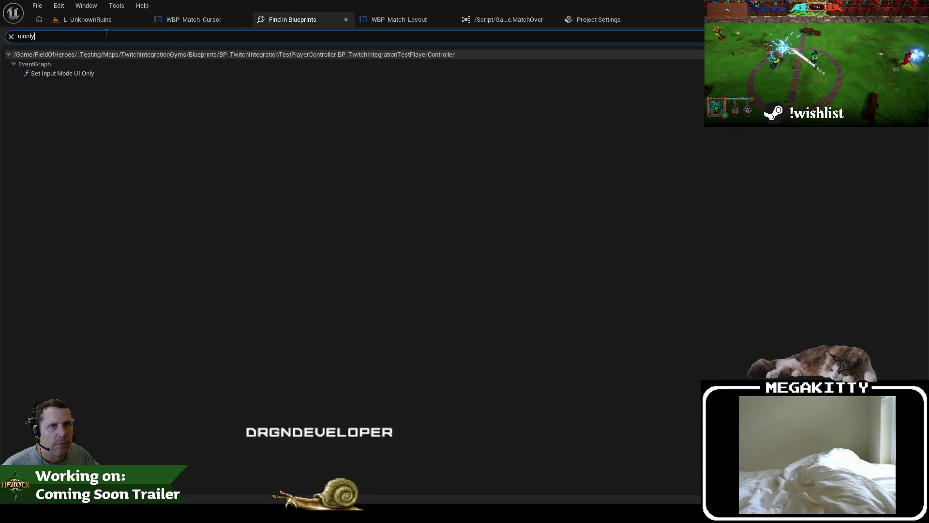
Step: Search blueprints for 'setinputmode', listing Set Input Mode nodes across four blueprints
{"action": "type", "text": "setinputmode"}
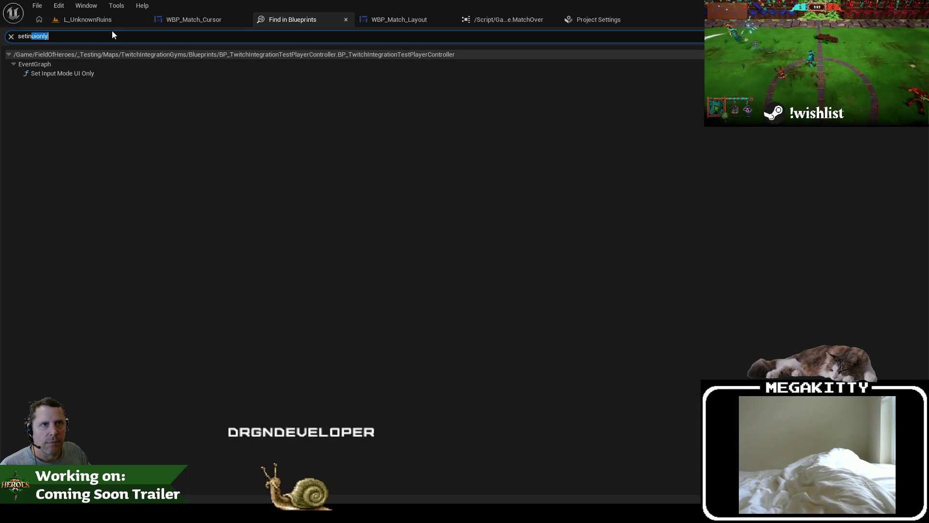
{"action": "key", "text": "Return"}
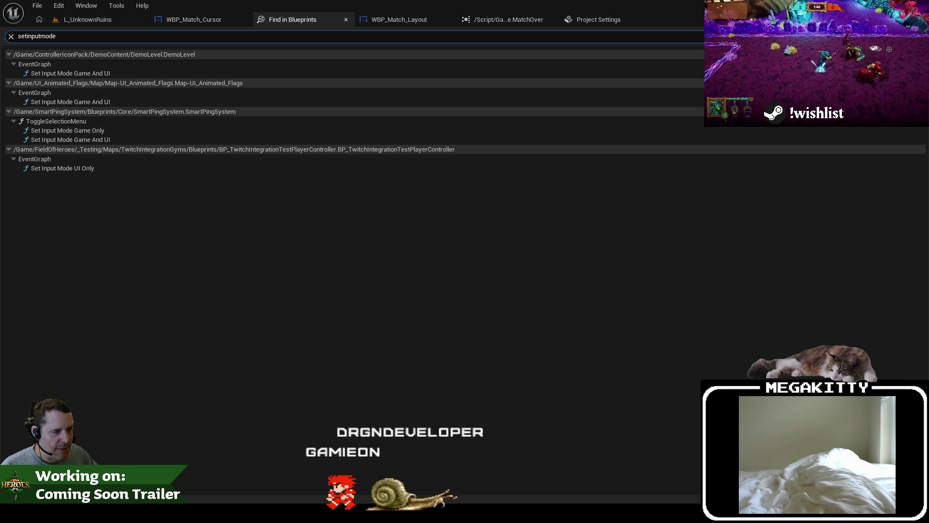
{"action": "key", "text": "alt+Tab"}
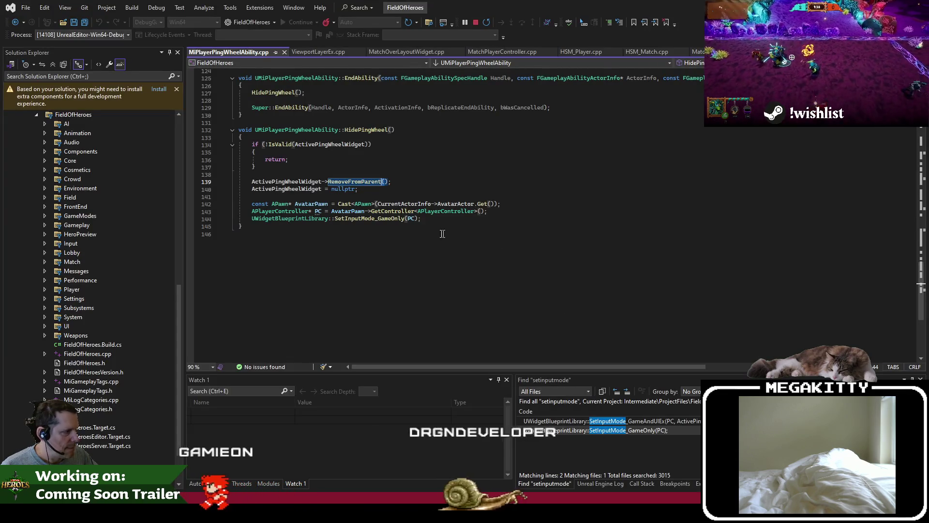
Step: Search the entire solution for 'setinputmode' with Find in Files
{"action": "left_click", "coordinate": [445, 234]}
{"action": "left_click", "coordinate": [429, 22]}
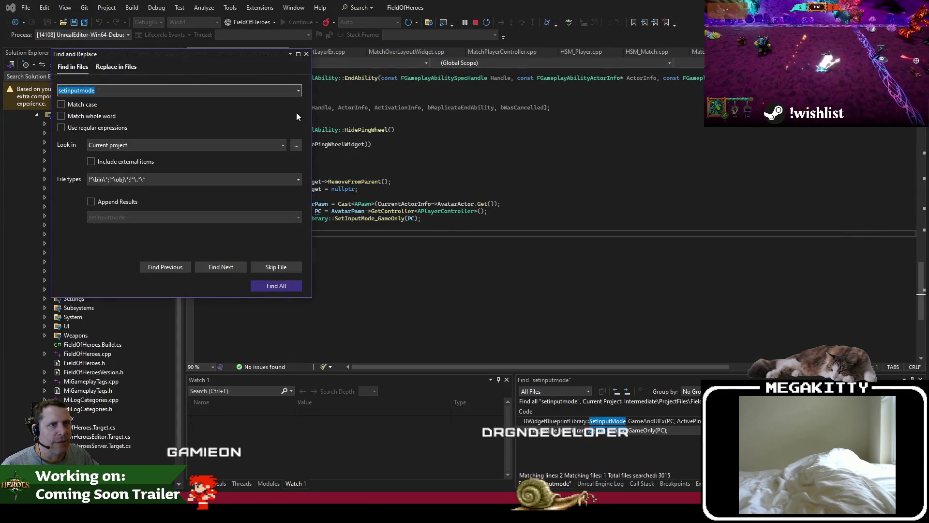
{"action": "left_click", "coordinate": [276, 144]}
{"action": "left_click", "coordinate": [271, 152]}
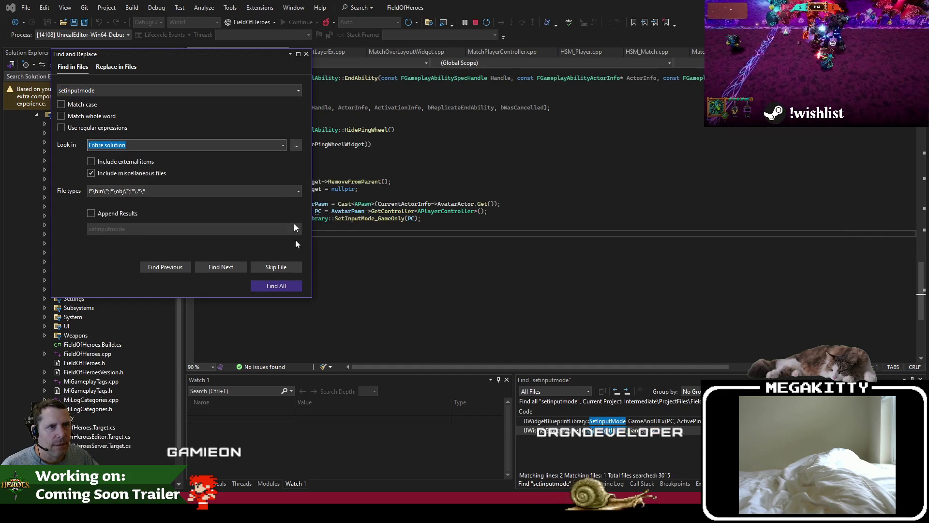
{"action": "left_click", "coordinate": [274, 289]}
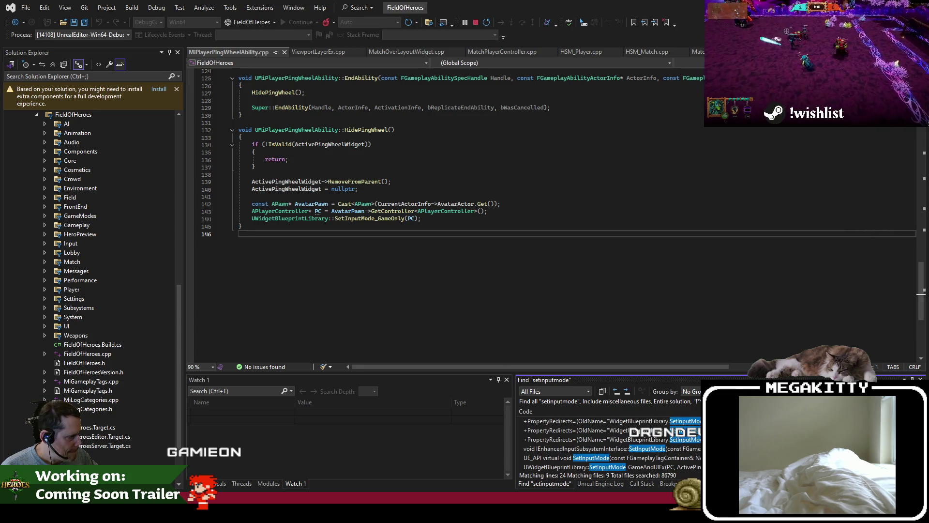
Step: Open the engine's SetInputMode call from the results, then return to WBP_Match_Layout's graph in Unreal
{"action": "scroll", "coordinate": [610, 442], "scroll_direction": "down", "scroll_amount": 1}
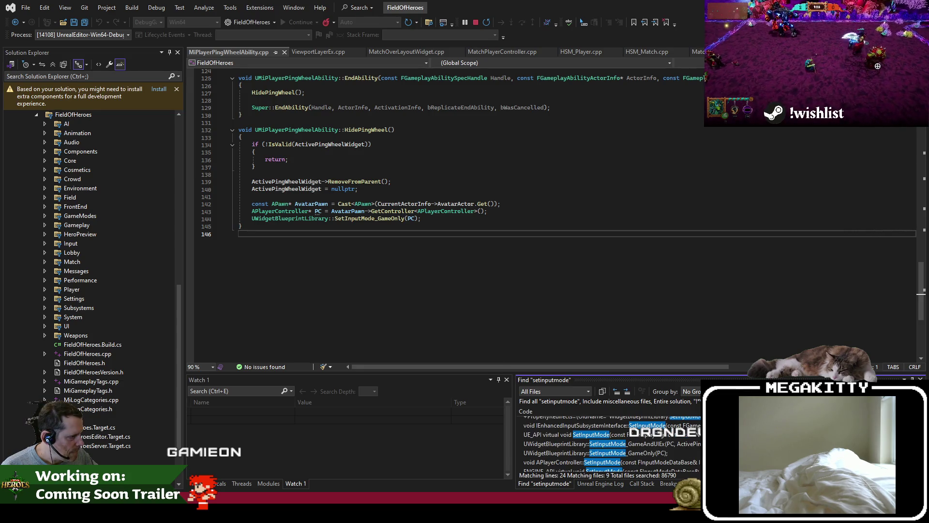
{"action": "scroll", "coordinate": [610, 443], "scroll_direction": "down", "scroll_amount": 1}
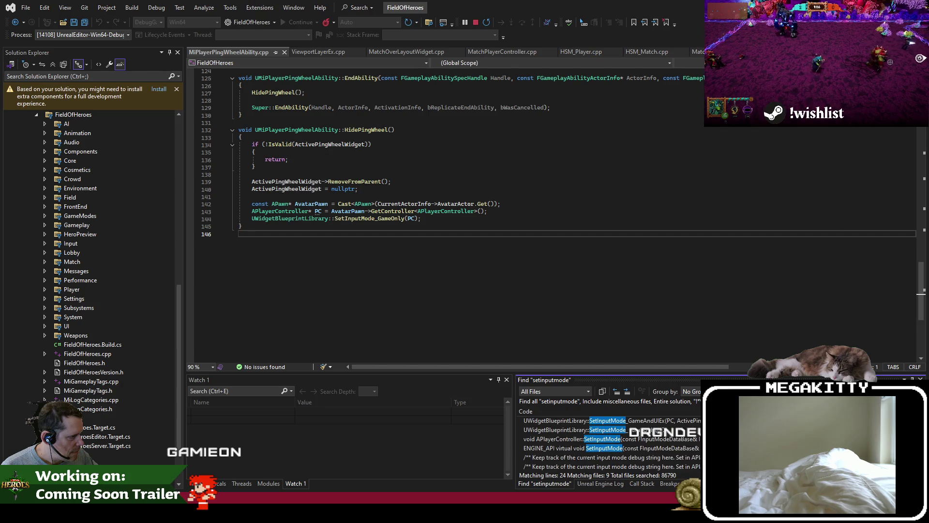
{"action": "scroll", "coordinate": [610, 443], "scroll_direction": "down", "scroll_amount": 2}
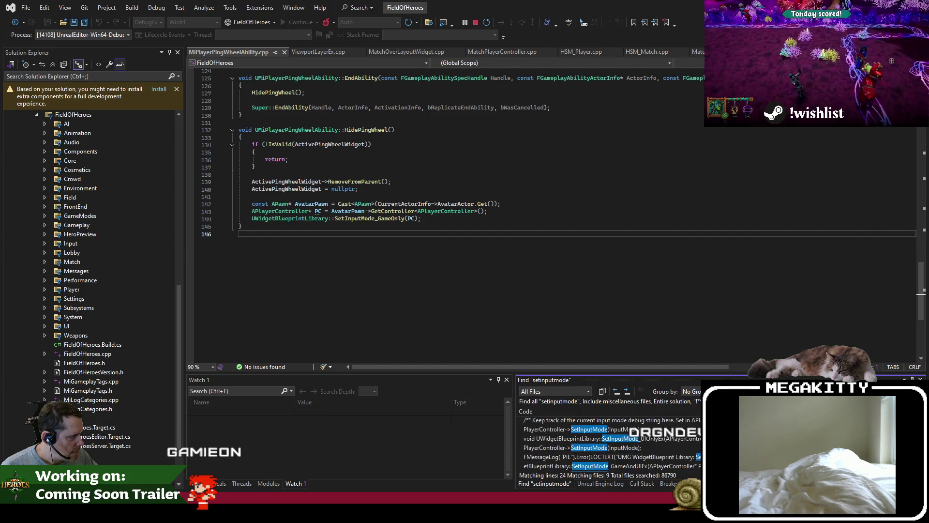
{"action": "double_click", "coordinate": [675, 446]}
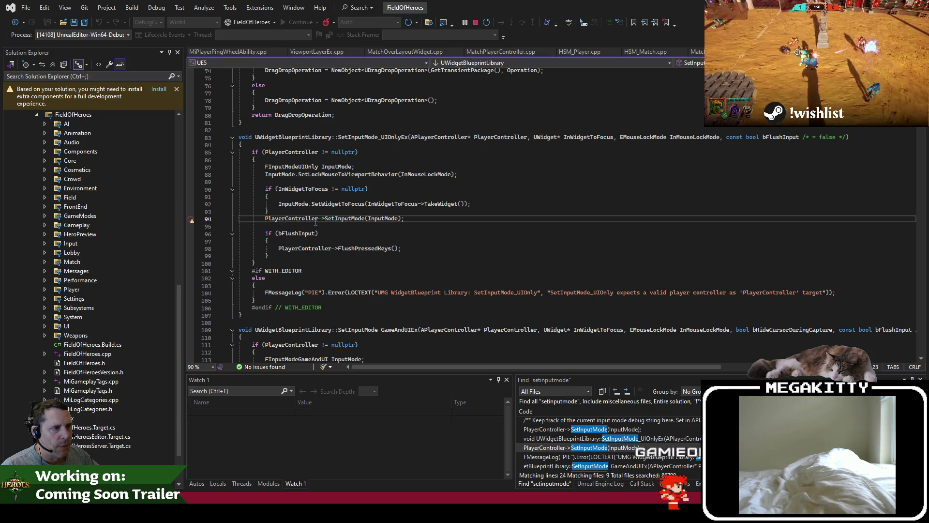
{"action": "scroll", "coordinate": [679, 451], "scroll_direction": "down", "scroll_amount": 3}
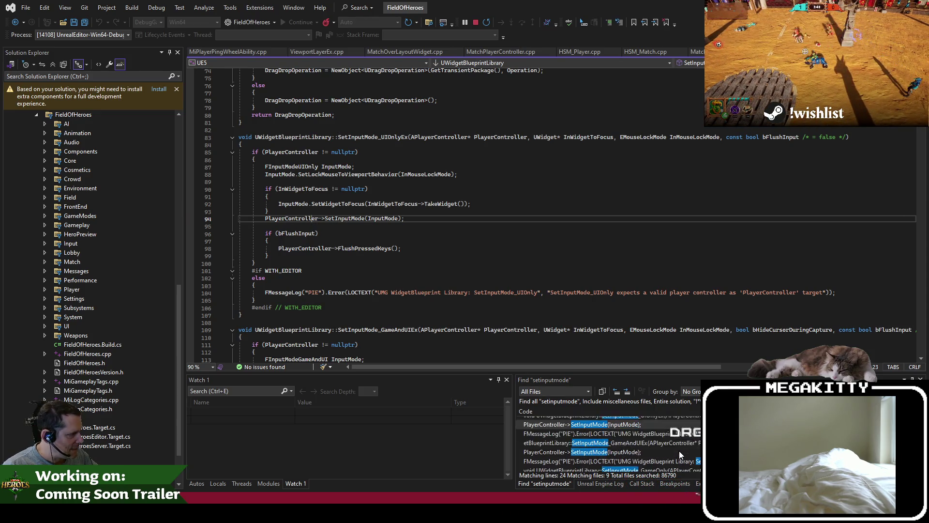
{"action": "scroll", "coordinate": [675, 454], "scroll_direction": "down", "scroll_amount": 3}
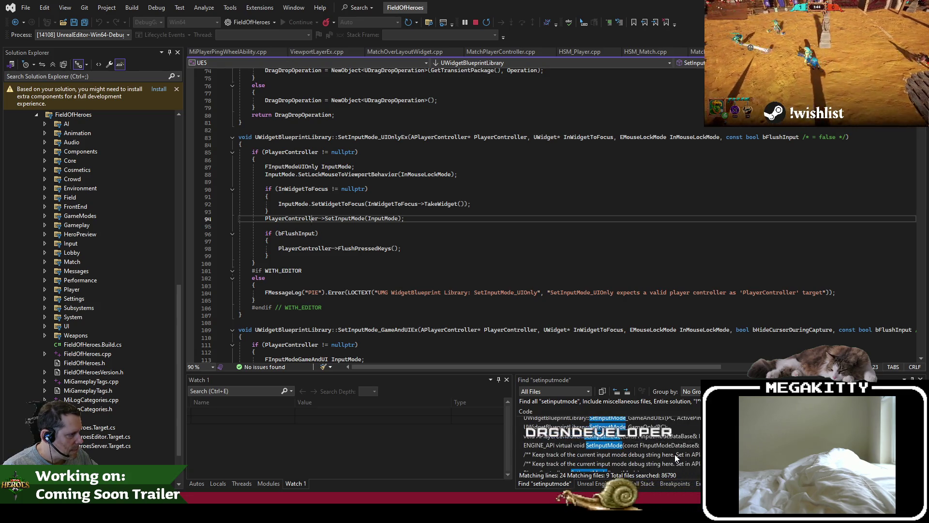
{"action": "scroll", "coordinate": [675, 454], "scroll_direction": "up", "scroll_amount": 5}
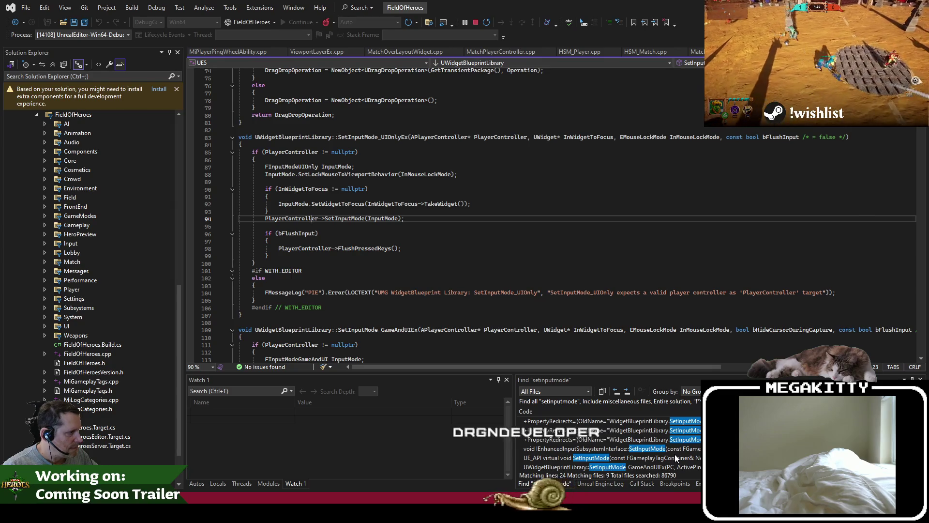
{"action": "key", "text": "alt+Tab"}
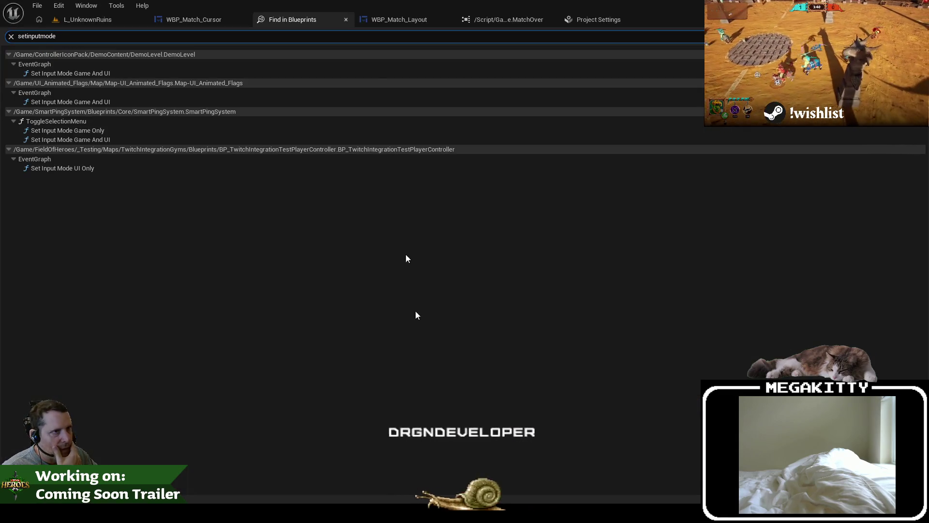
{"action": "left_click", "coordinate": [387, 19]}
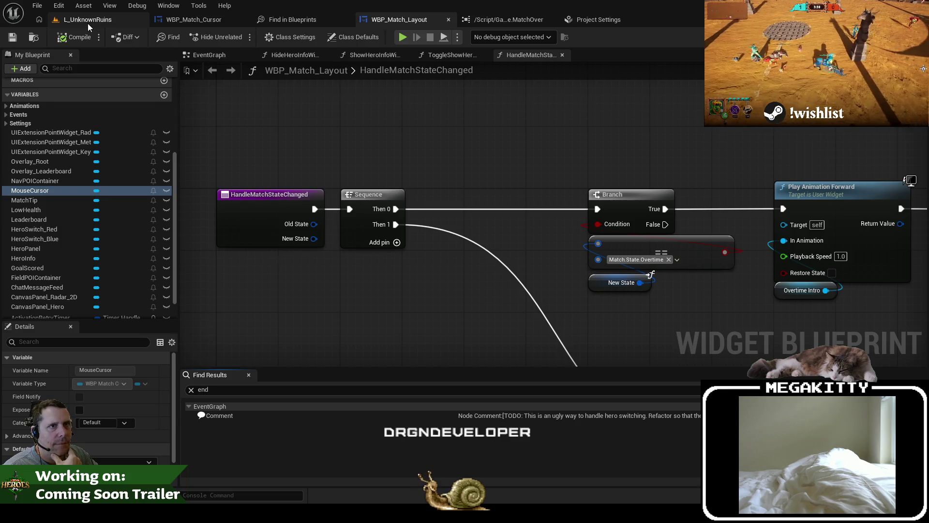
Step: Find 'wbp_matchov' in the Content Browser and open the WBP_MatchOver_Layout widget blueprint
{"action": "left_click", "coordinate": [88, 21]}
{"action": "type", "text": "wbp_ matchov"}
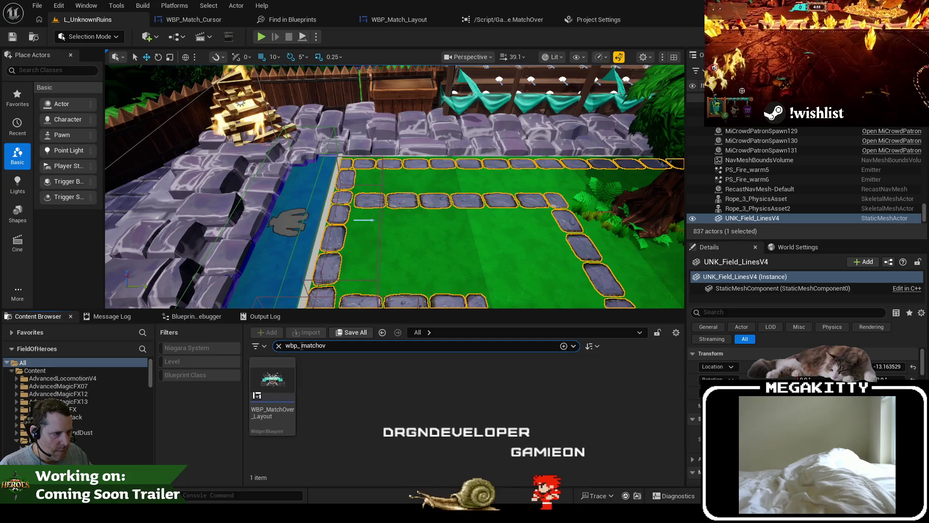
{"action": "right_click", "coordinate": [278, 378]}
{"action": "left_click", "coordinate": [366, 239]}
{"action": "double_click", "coordinate": [323, 402]}
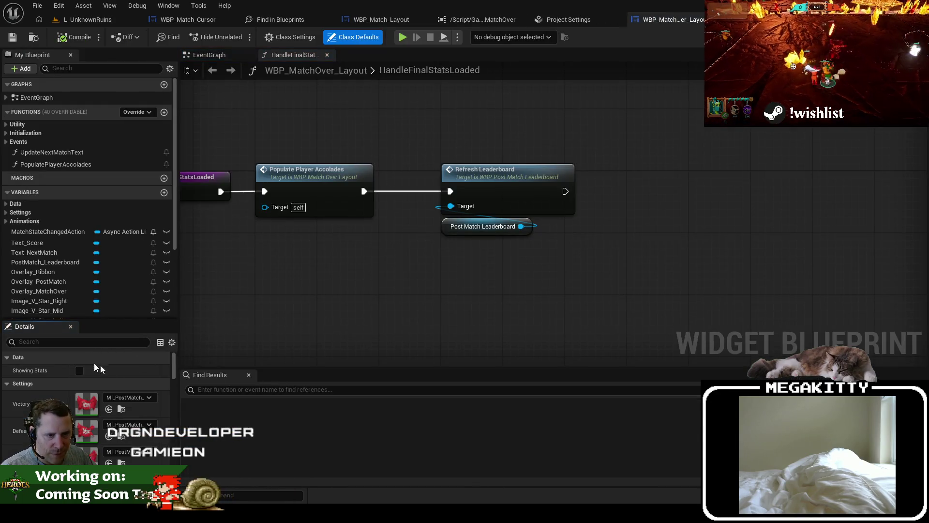
Step: Filter its Details panel for 'cursormouse', then 'cursor', and go back to searching WBP_Match_Layout
{"action": "scroll", "coordinate": [135, 398], "scroll_direction": "down", "scroll_amount": 3}
{"action": "left_click", "coordinate": [60, 341]}
{"action": "type", "text": "cursor"}
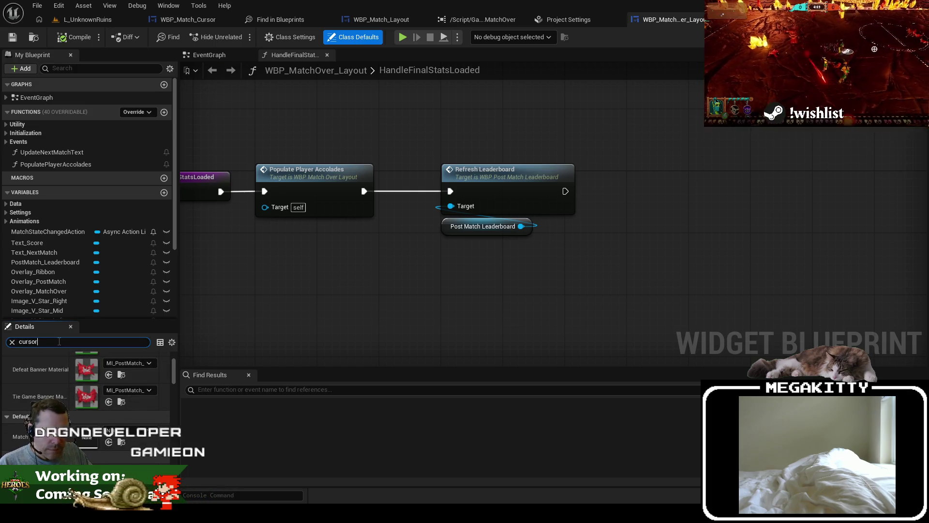
{"action": "type", "text": "mouse"}
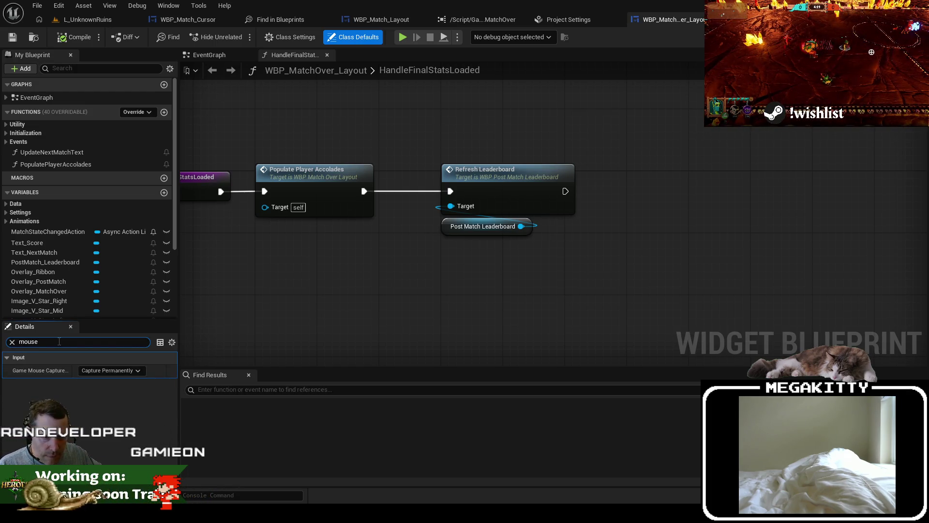
{"action": "double_click", "coordinate": [59, 342]}
{"action": "type", "text": "cursor"}
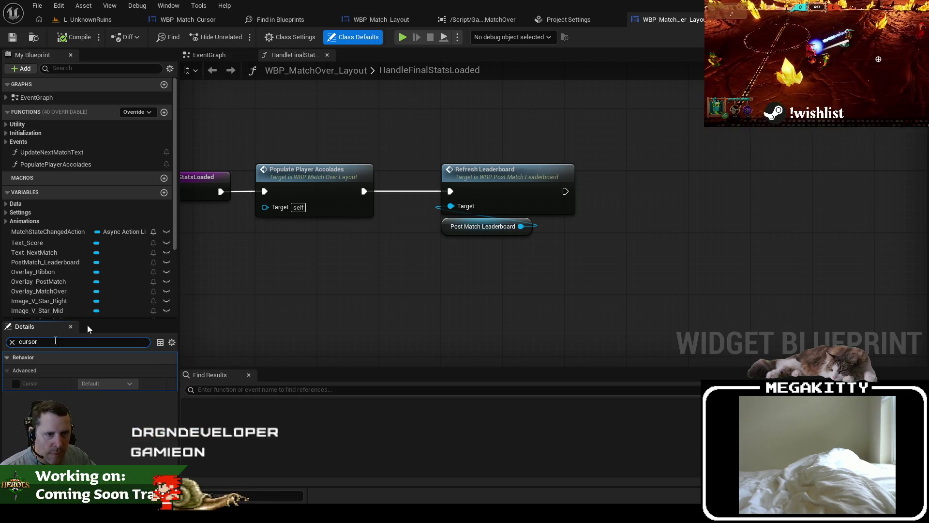
{"action": "left_click", "coordinate": [382, 19]}
{"action": "key", "text": "ctrl+f"}
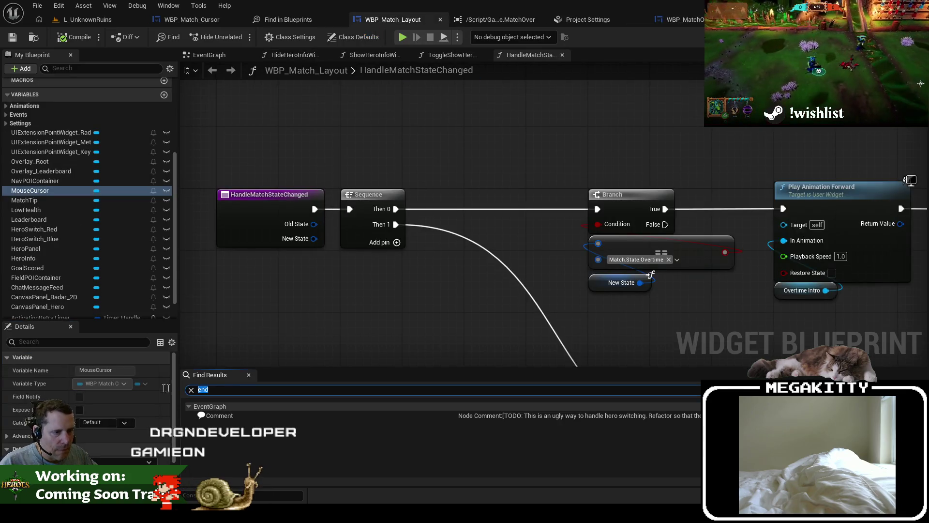
Step: Search WBP_Match_Layout's blueprint for 'inputmode', then 'mouse', which finds no results
{"action": "type", "text": "c"}
{"action": "key", "text": "BackSpace"}
{"action": "type", "text": "inputmode"}
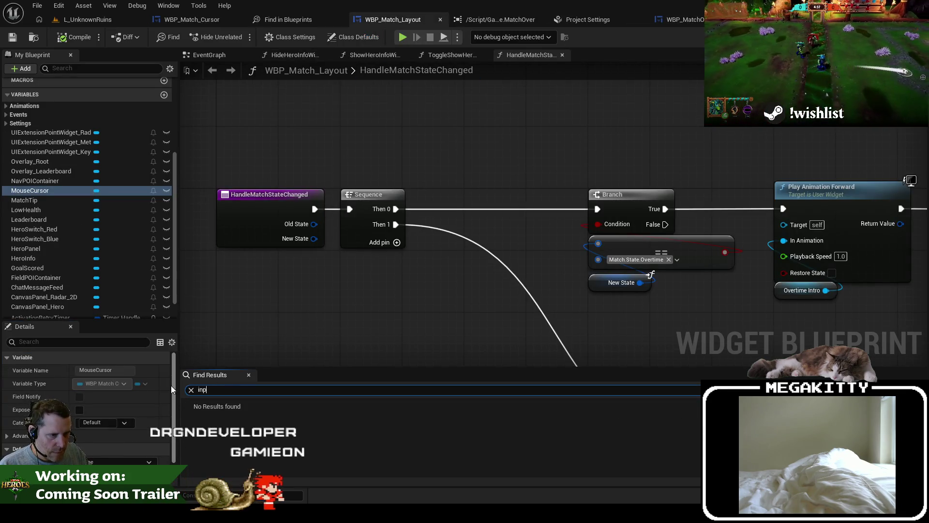
{"action": "key", "text": "BackSpace"}
{"action": "key", "text": "BackSpace"}
{"action": "key", "text": "BackSpace"}
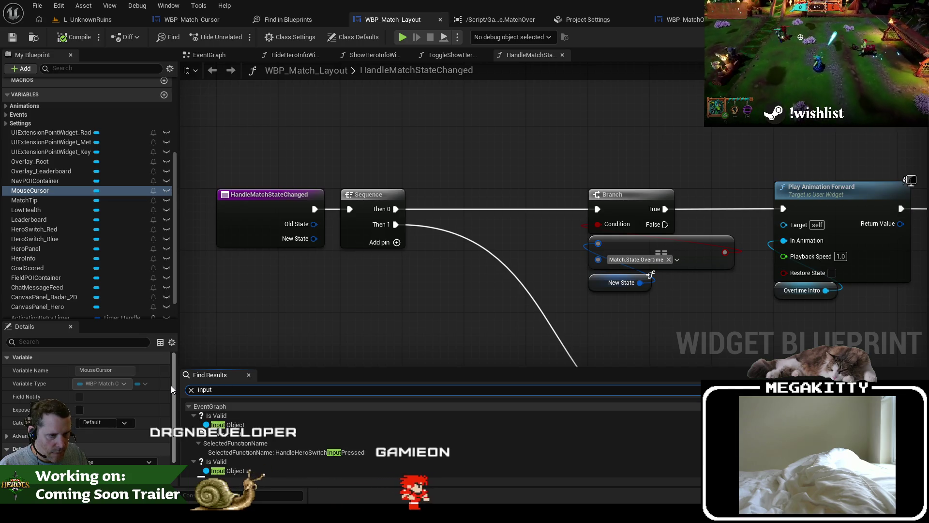
{"action": "key", "text": "BackSpace"}
{"action": "key", "text": "BackSpace"}
{"action": "key", "text": "BackSpace"}
{"action": "type", "text": "mouse"}
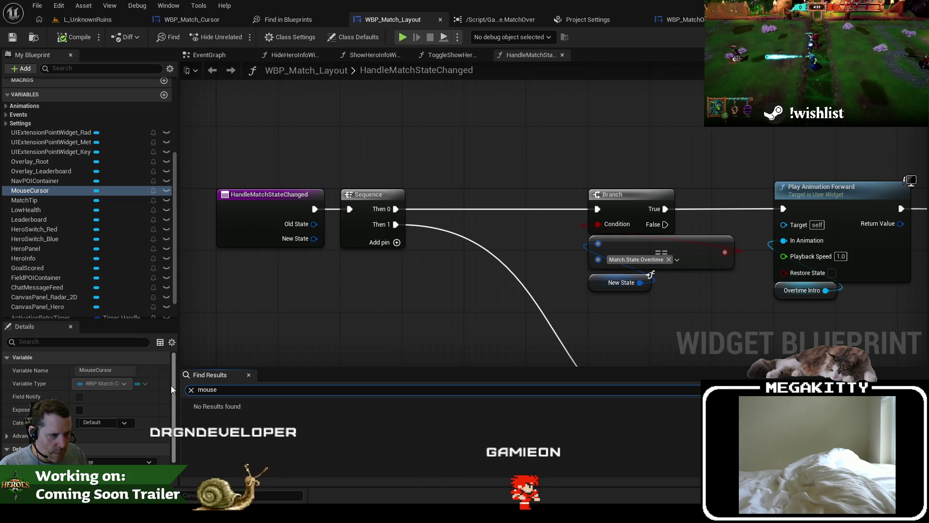
Step: Glance at WBP_MatchOver_Layout, then show WBP_Match_Layout's Designer with the OVERTIME! layout
{"action": "left_click", "coordinate": [678, 20]}
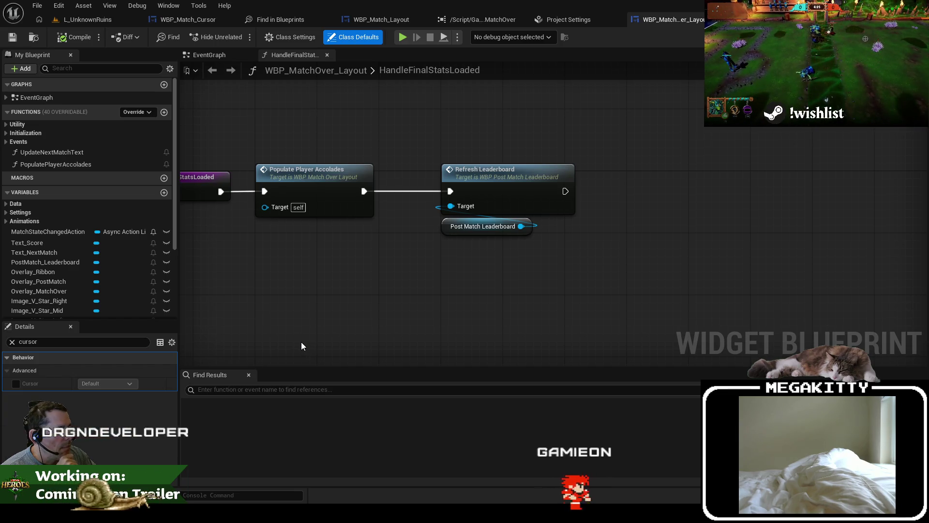
{"action": "left_click", "coordinate": [394, 21]}
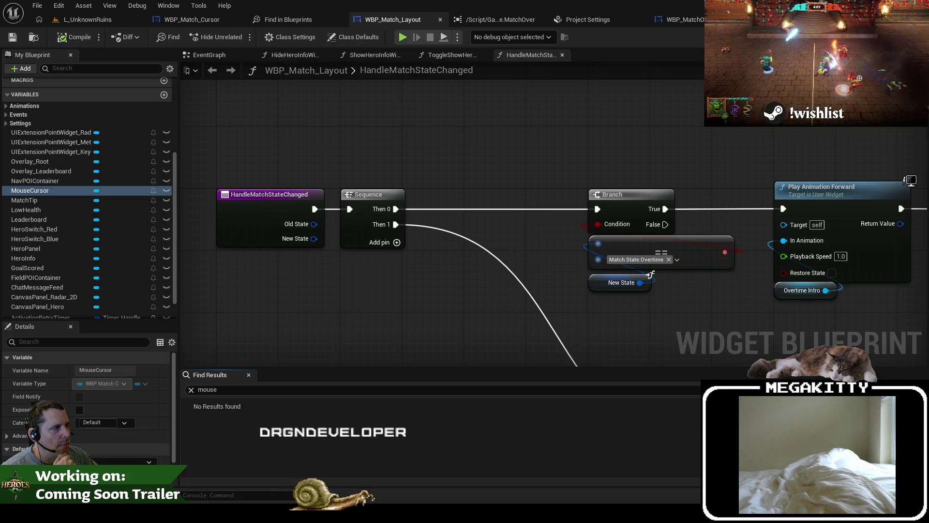
{"action": "left_click", "coordinate": [886, 37]}
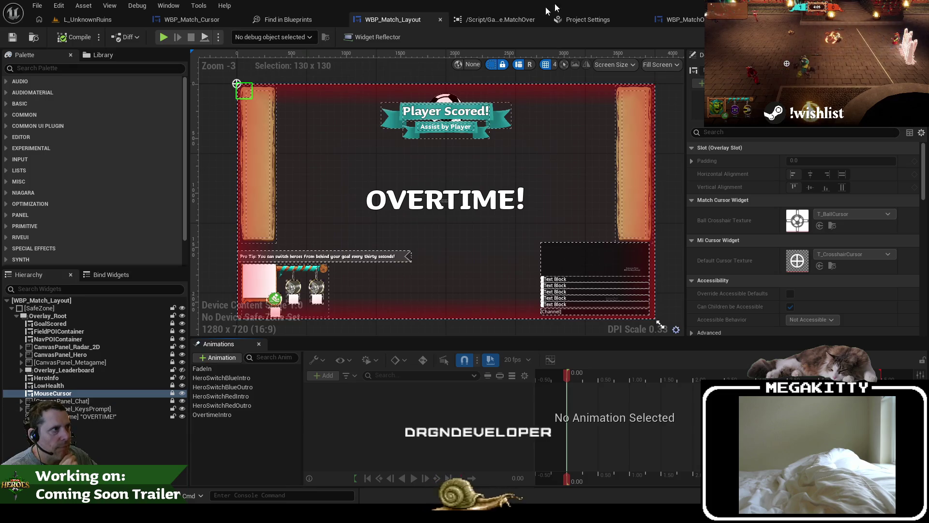
Step: Use Reference Viewer on WBP_MatchOver_Layout to open the referencing BP_MatchPlayerController's defaults
{"action": "left_click", "coordinate": [684, 24]}
{"action": "key", "text": "ctrl+b"}
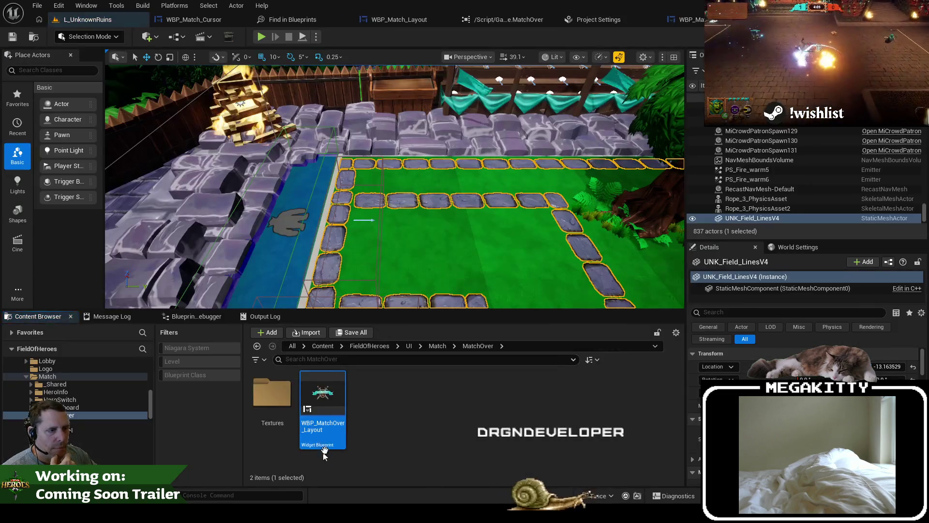
{"action": "right_click", "coordinate": [321, 407]}
{"action": "left_click", "coordinate": [382, 338]}
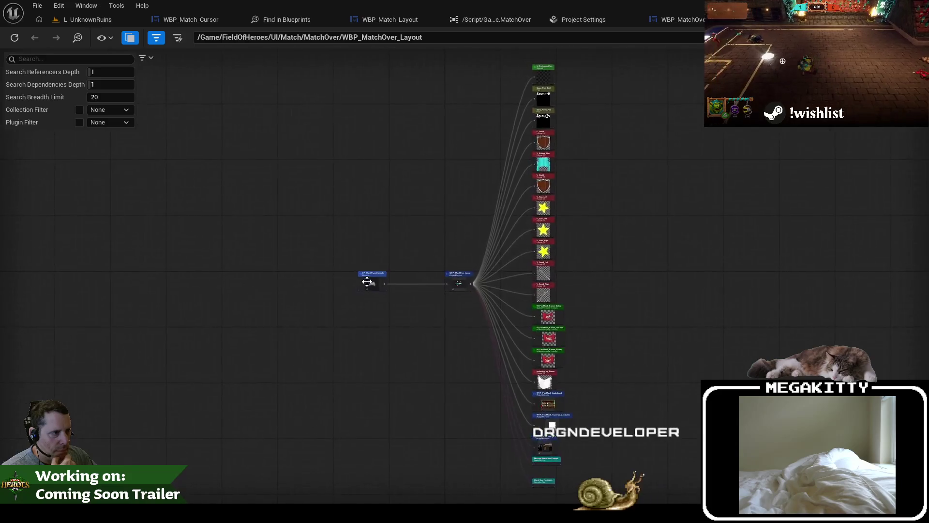
{"action": "scroll", "coordinate": [371, 289], "scroll_direction": "up", "scroll_amount": 1}
{"action": "right_click", "coordinate": [371, 271]}
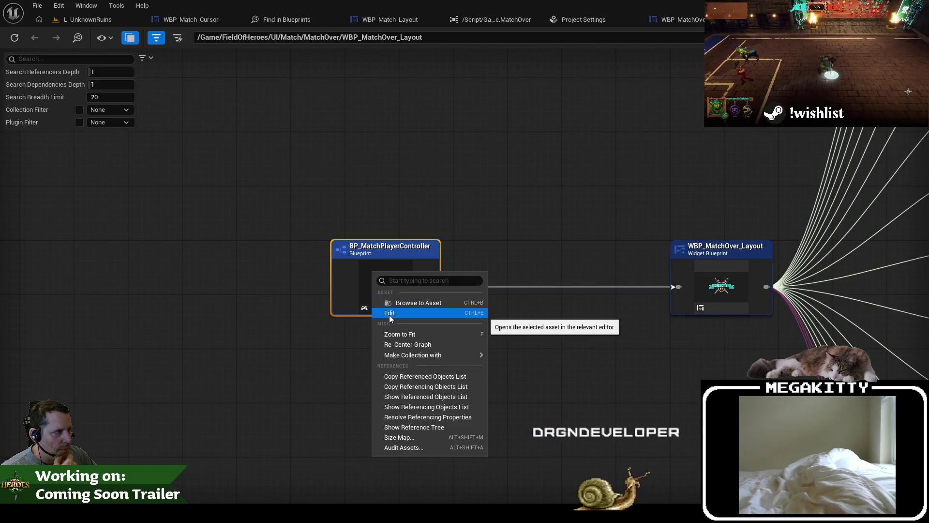
{"action": "left_click", "coordinate": [389, 315]}
{"action": "double_click", "coordinate": [388, 316]}
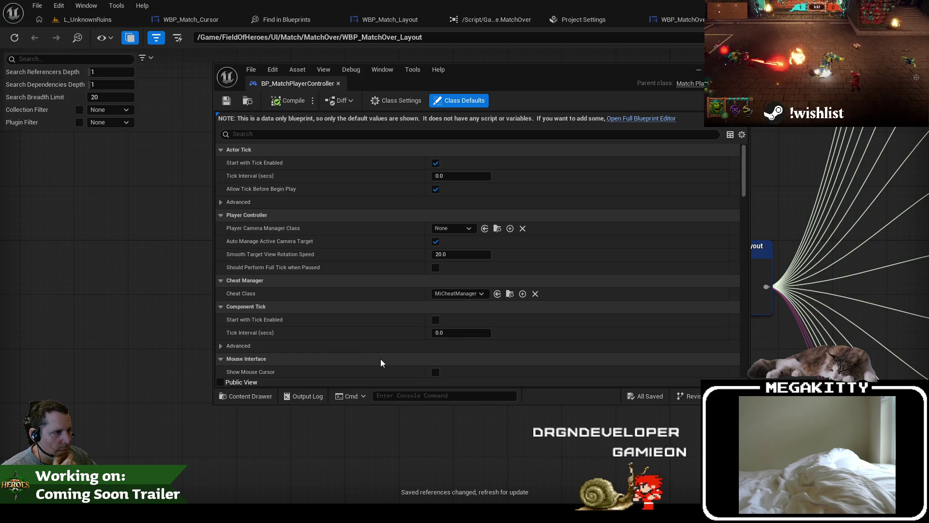
Step: Close BP_MatchPlayerController and dock WBP_MatchOver_Layout's tab beside WBP_Match_Layout
{"action": "left_click", "coordinate": [338, 83]}
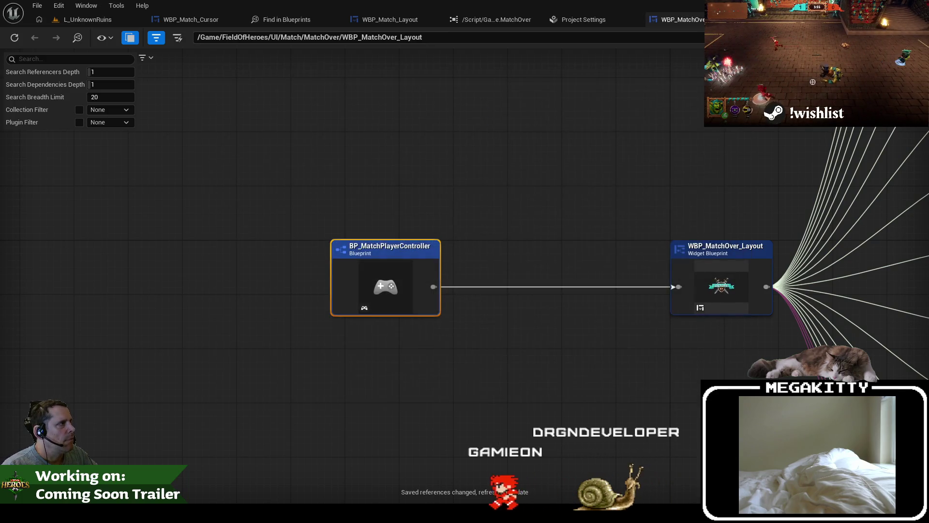
{"action": "double_click", "coordinate": [716, 281]}
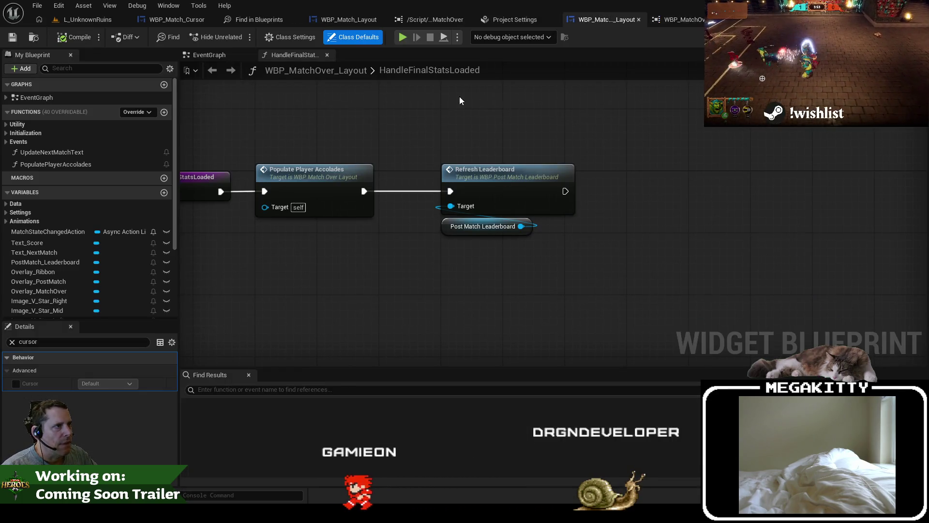
{"action": "left_click_drag", "start_coordinate": [598, 19], "coordinate": [435, 20]}
Step: Filter both layouts' Details for 'cursor' and compare their MouseCursor settings
{"action": "left_click", "coordinate": [357, 22]}
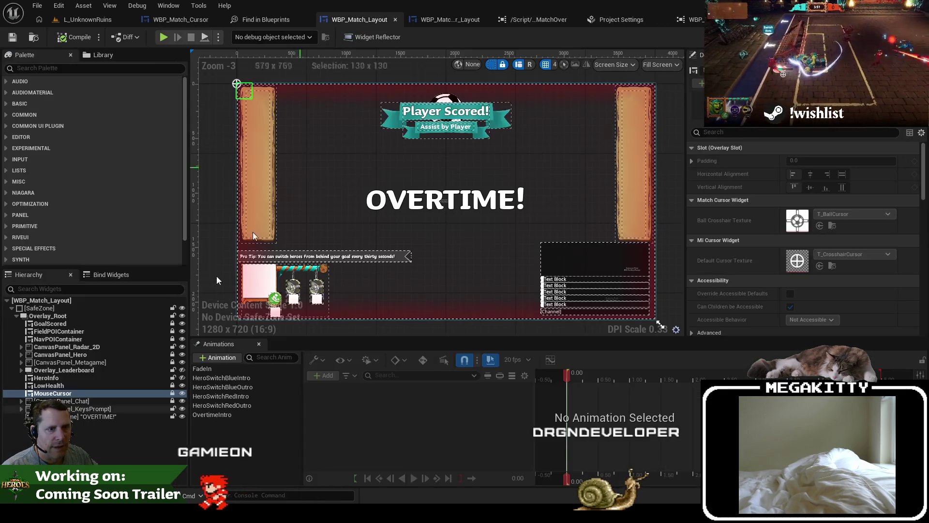
{"action": "double_click", "coordinate": [51, 393]}
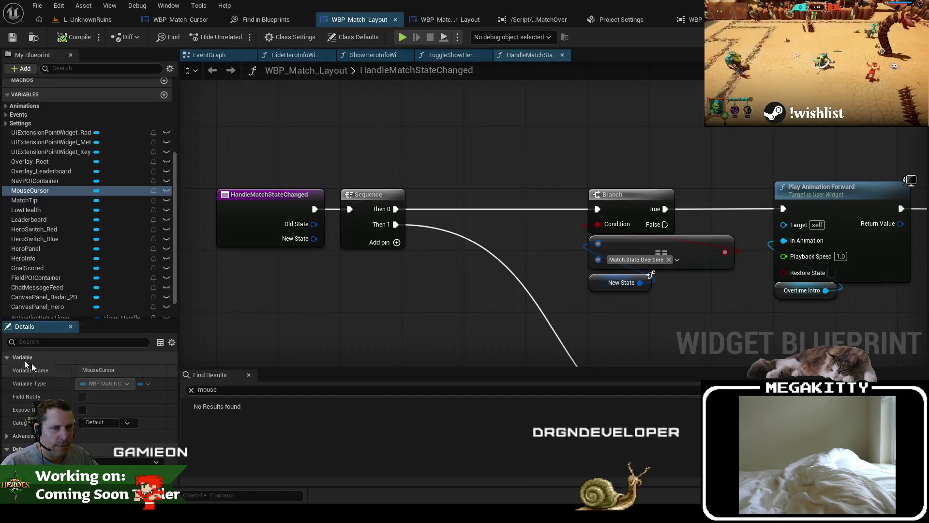
{"action": "type", "text": "cursor"}
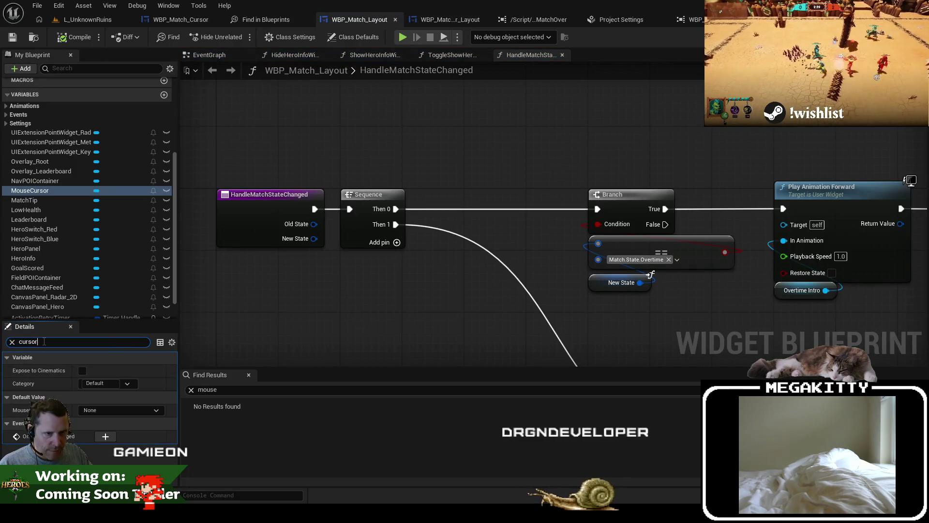
{"action": "left_click", "coordinate": [450, 20]}
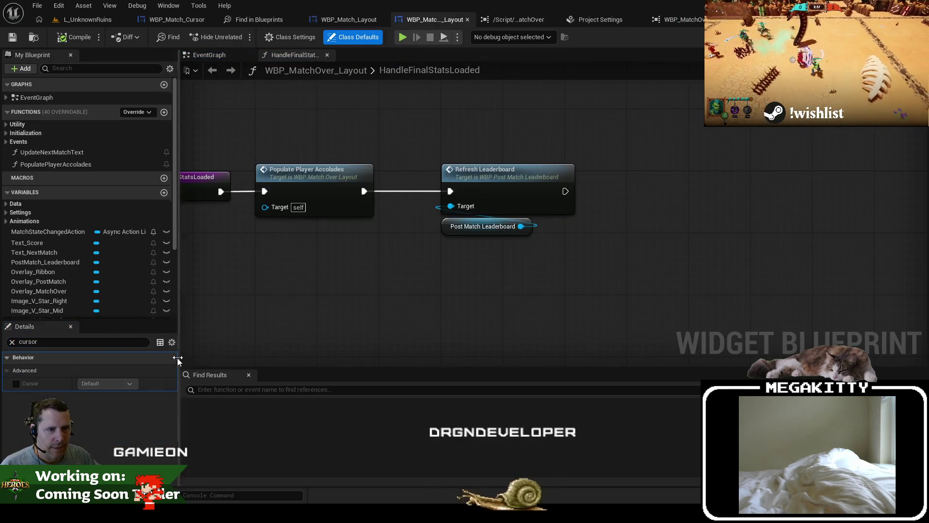
{"action": "left_click", "coordinate": [86, 341]}
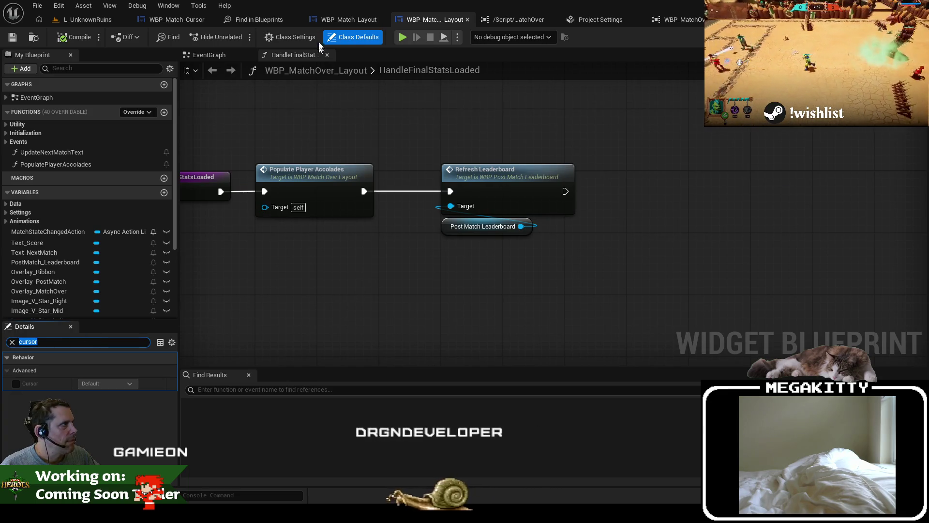
{"action": "left_click", "coordinate": [335, 22]}
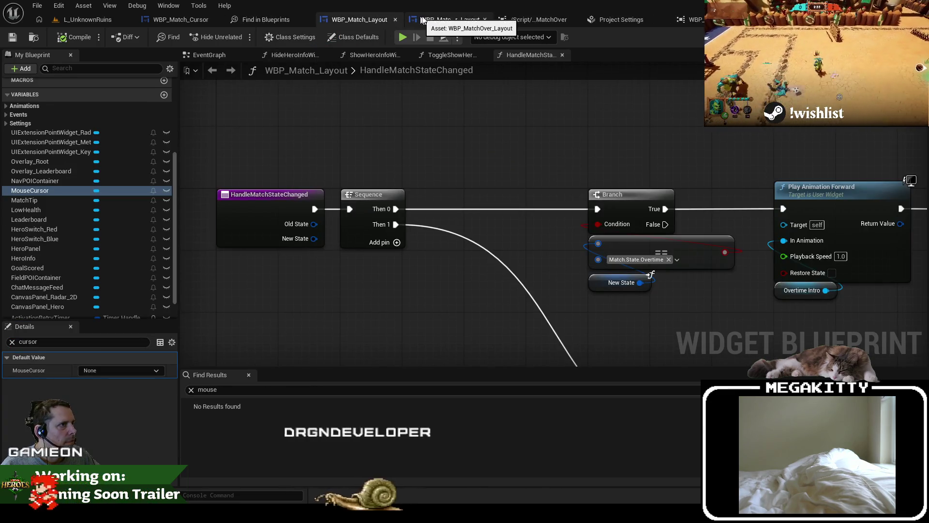
{"action": "left_click", "coordinate": [438, 19]}
{"action": "key", "text": "alt+Tab"}
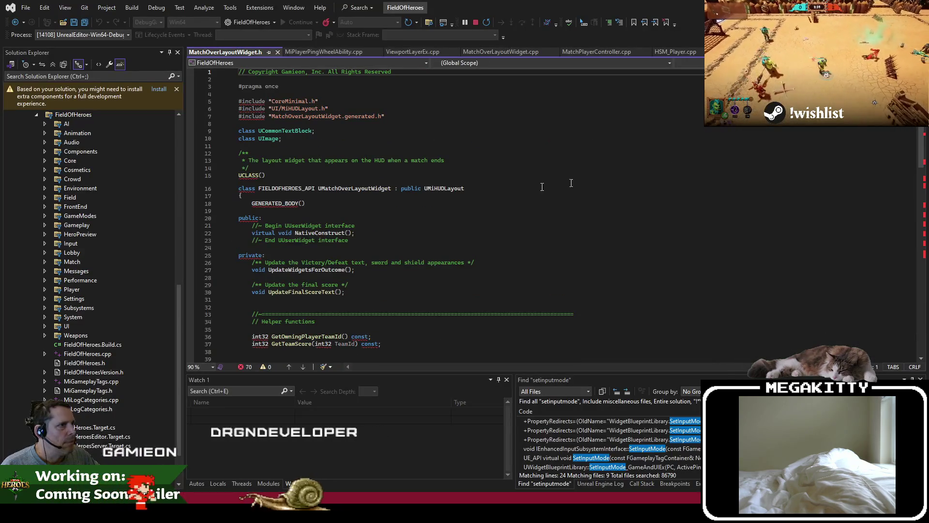
Step: Scroll through the UMatchOverLayoutWidget declaration and its widget properties in MatchOverLayoutWidget.h
{"action": "left_click", "coordinate": [475, 192]}
{"action": "scroll", "coordinate": [469, 199], "scroll_direction": "down", "scroll_amount": 5}
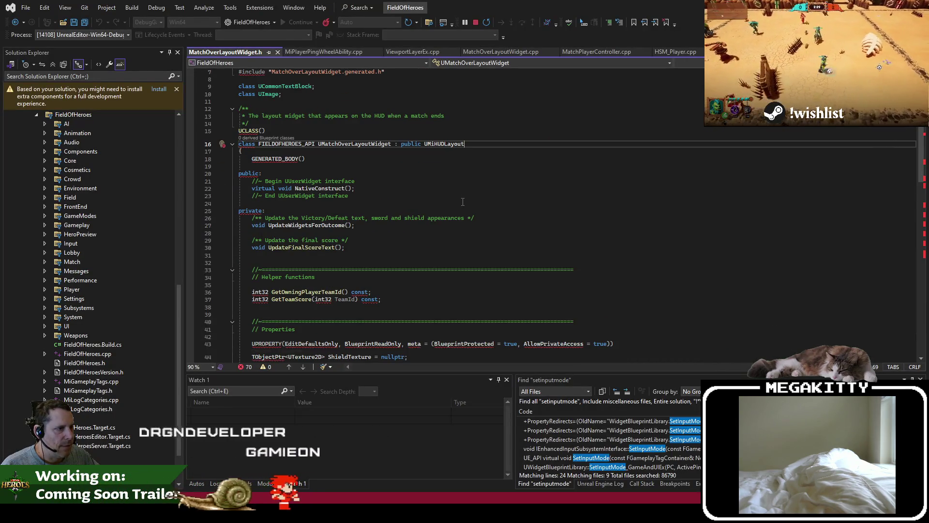
{"action": "scroll", "coordinate": [462, 205], "scroll_direction": "down", "scroll_amount": 10}
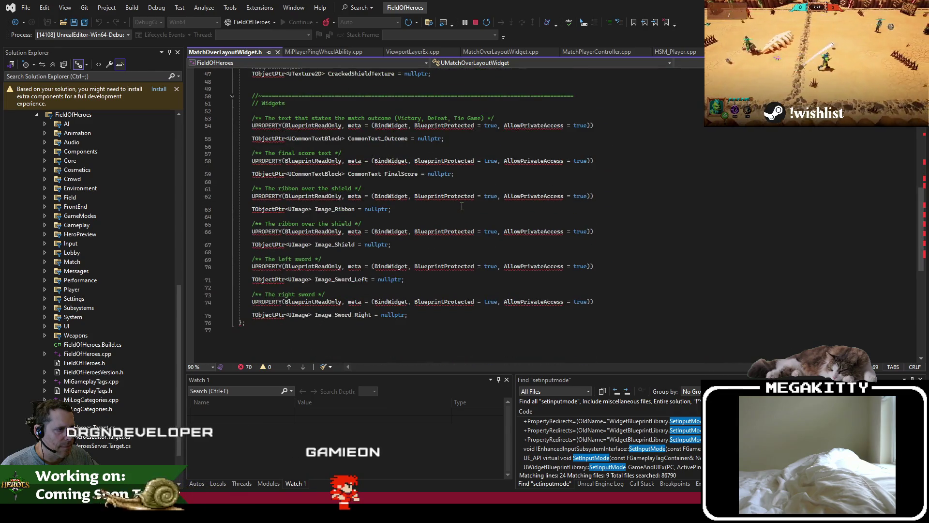
{"action": "key", "text": "alt+Tab"}
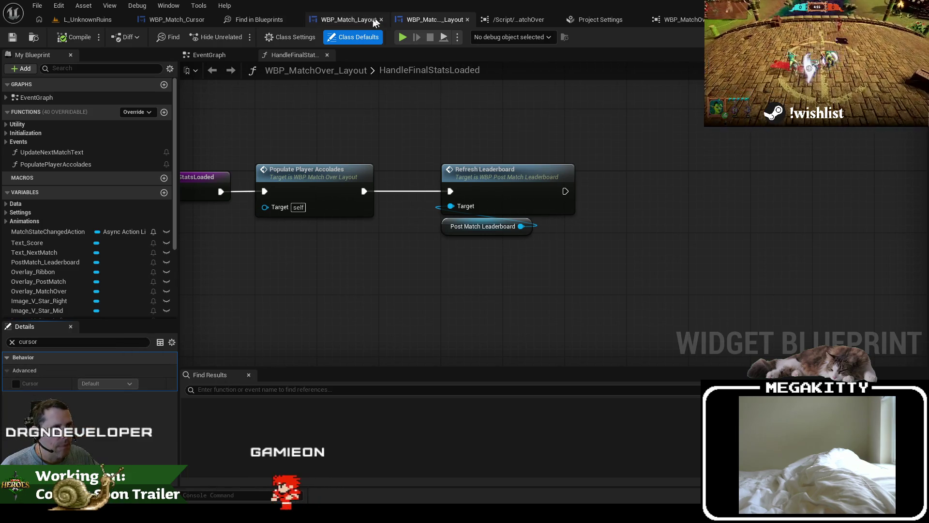
Step: Find references to WBP_Match_Layout's MouseCursor variable by name from My Blueprint
{"action": "left_click", "coordinate": [352, 23]}
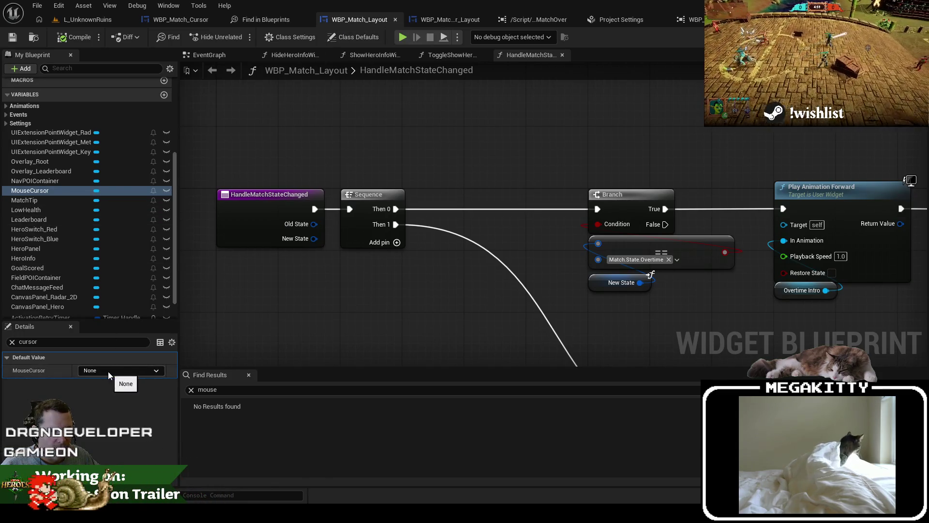
{"action": "right_click", "coordinate": [34, 189]}
{"action": "mouse_move", "coordinate": [97, 222]}
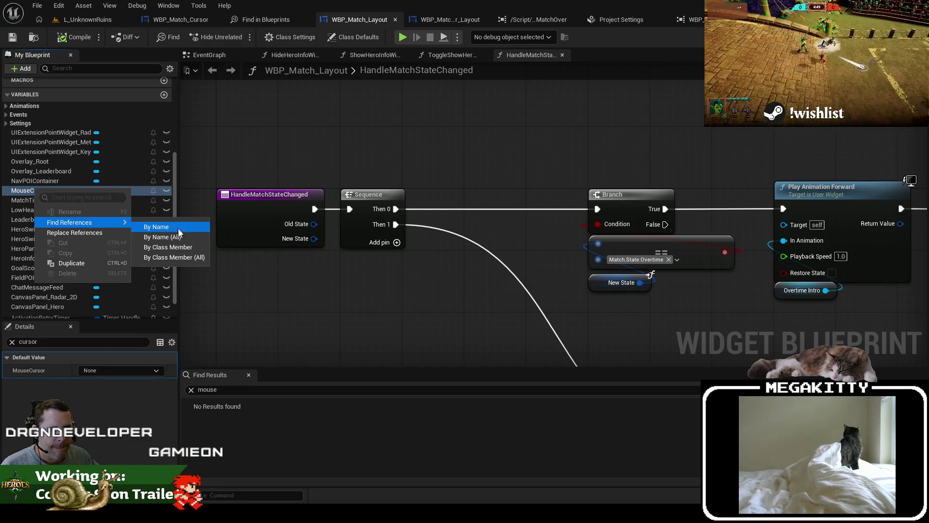
{"action": "left_click", "coordinate": [178, 243]}
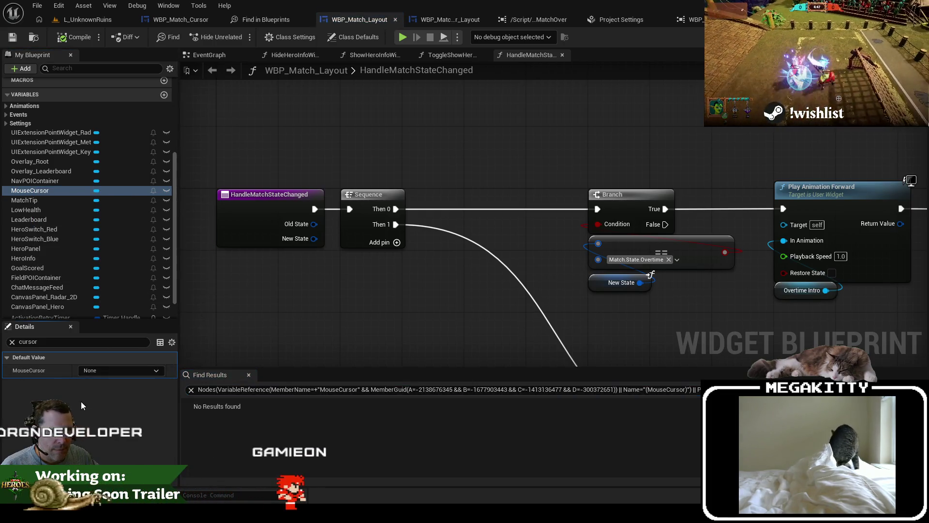